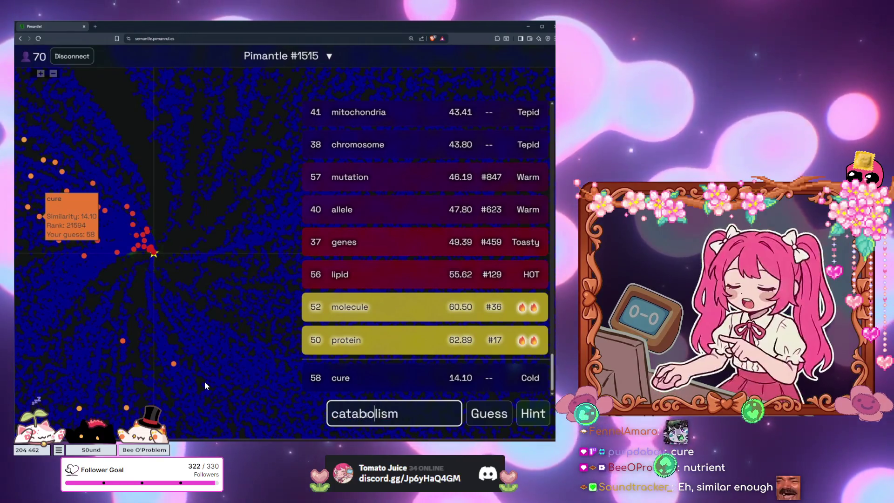
Guess catabolism, nutrient, macro and antibiotics on Pimantle #1515.
key(Return)
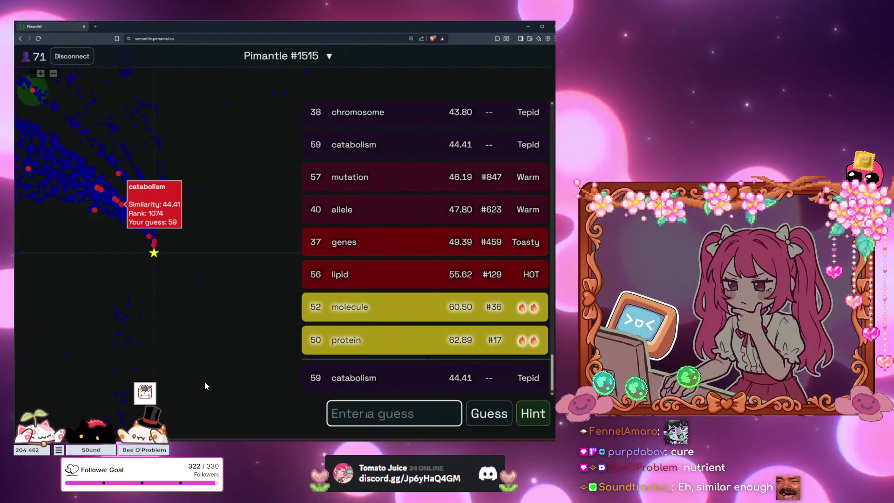
text(nutriet)
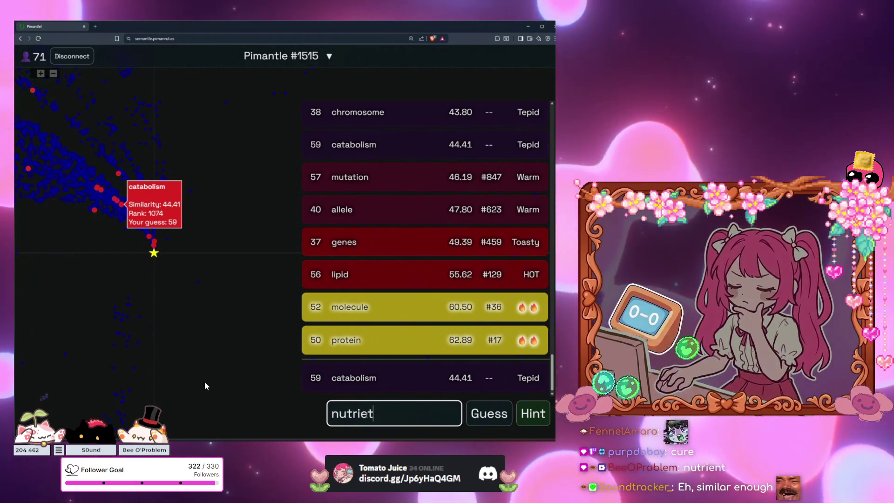
key(BackSpace)
text(nt)
key(Return)
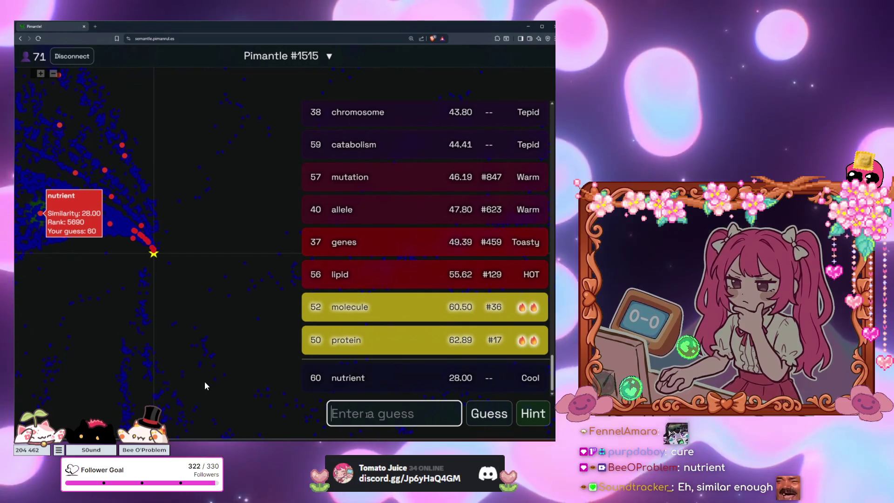
text(macro)
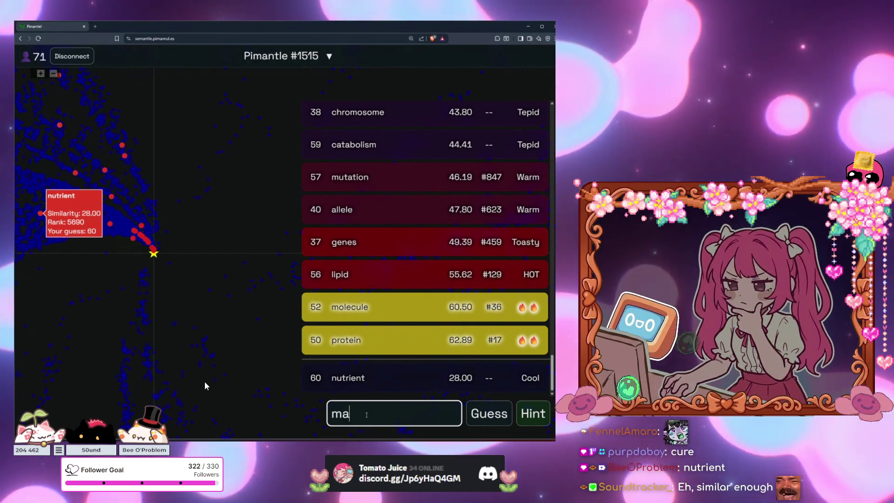
key(Return)
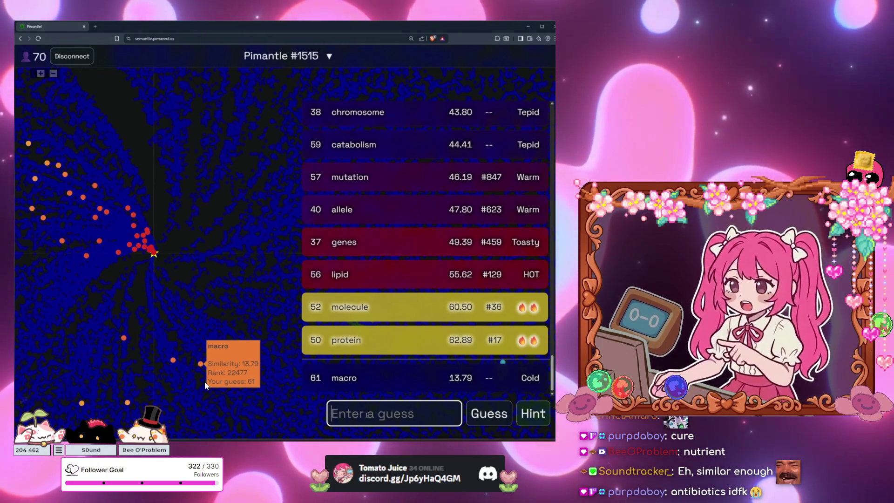
text(antibiotics)
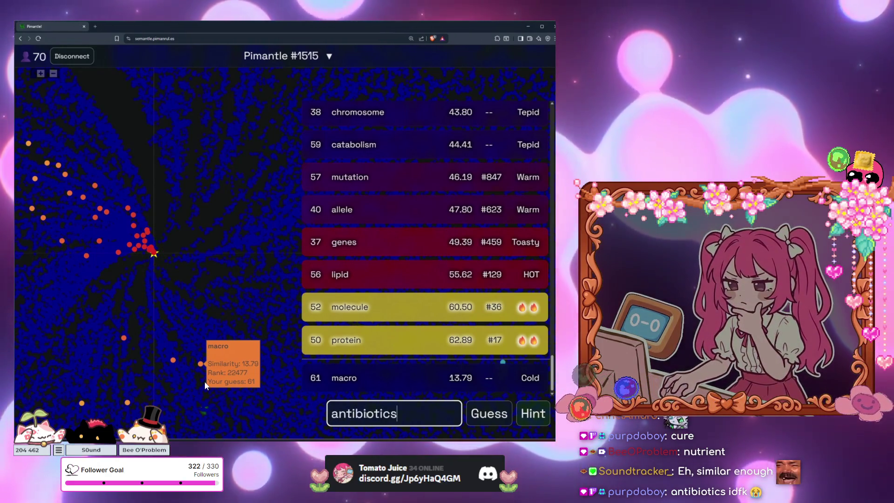
key(Return)
Add tissue, fungi, virus and ribosome; ribosome scores 40.99 (Tepid).
text(tissue)
key(Return)
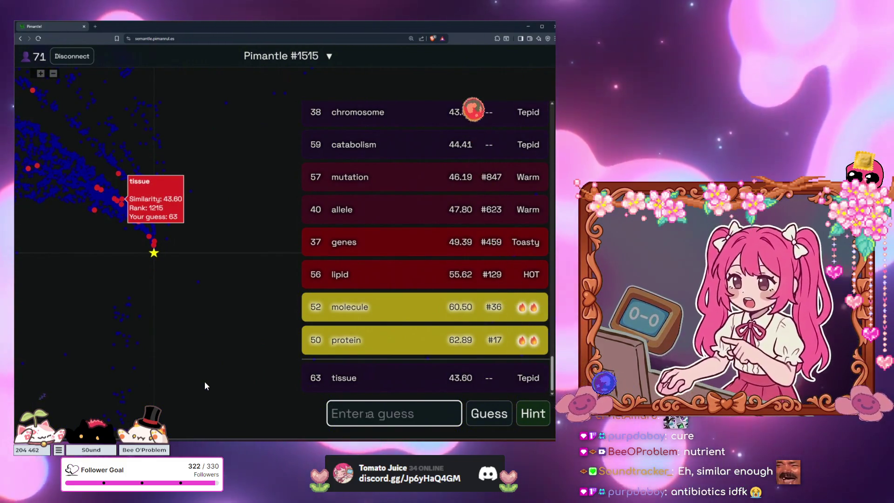
text(fungi)
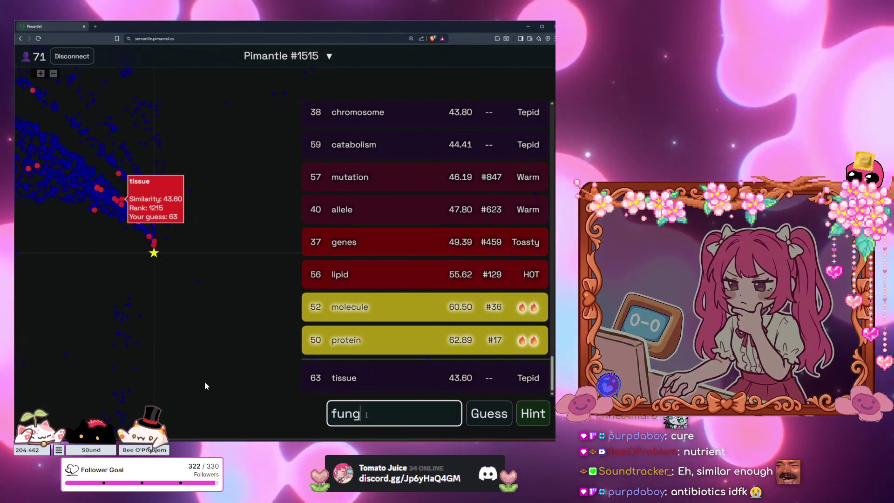
key(Return)
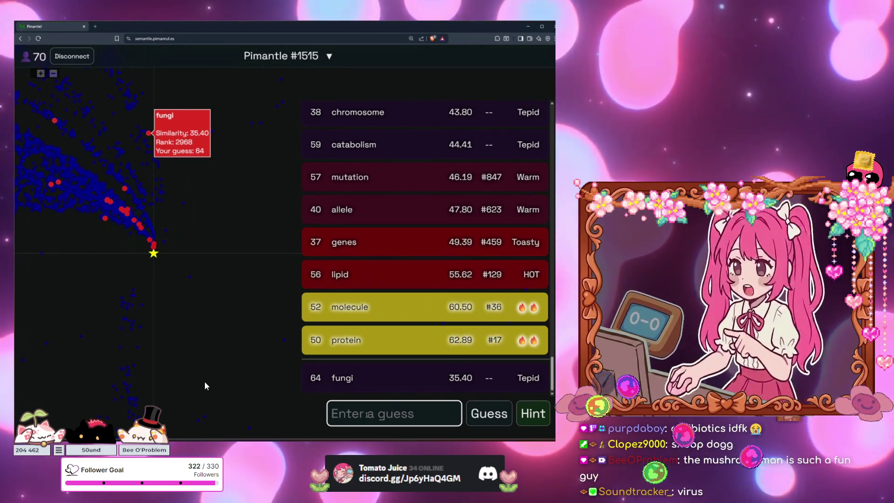
text(virus)
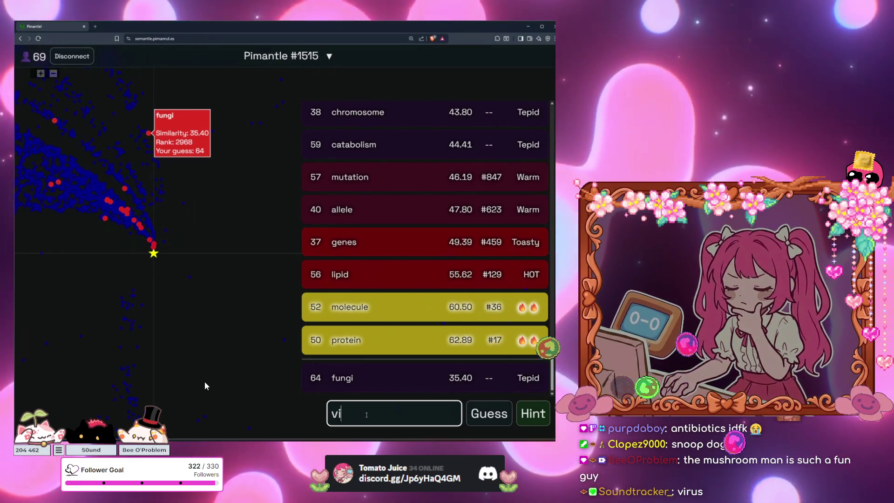
key(Return)
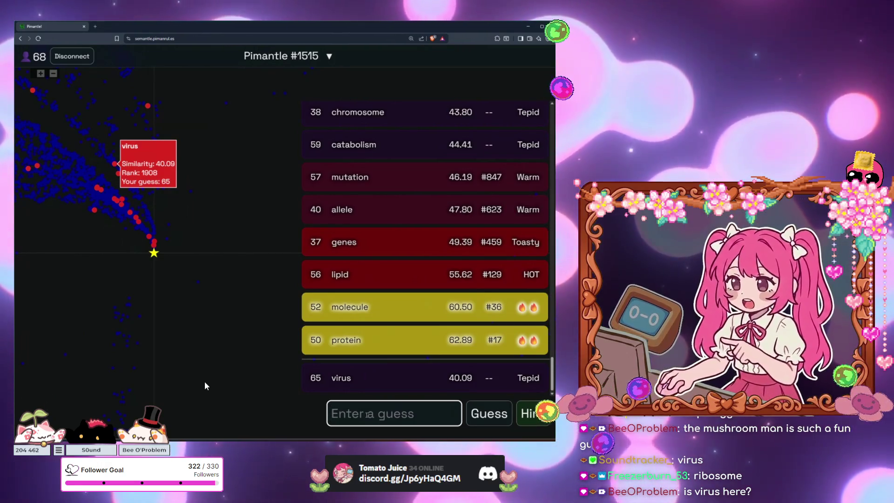
text(ribosome)
key(Return)
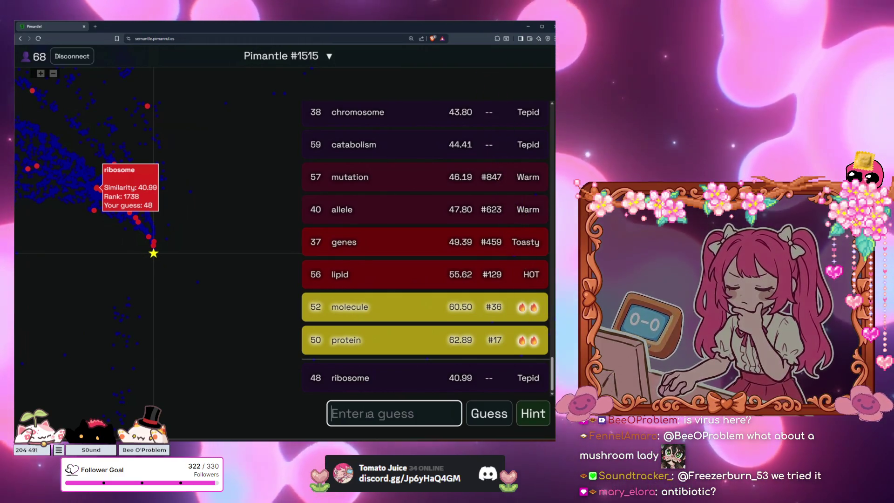
Try antibiotic, veins, glycerin and penicillin, then solve #1515 with antibody in 70 guesses.
text(antibiotic)
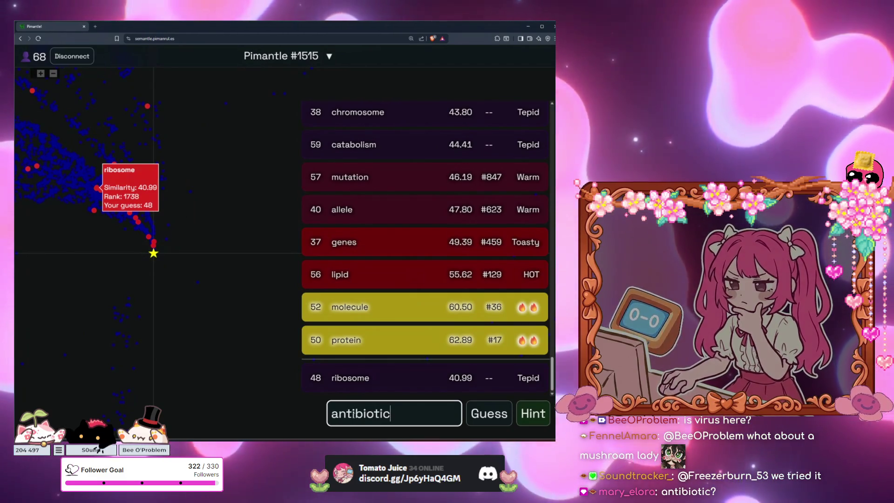
key(Return)
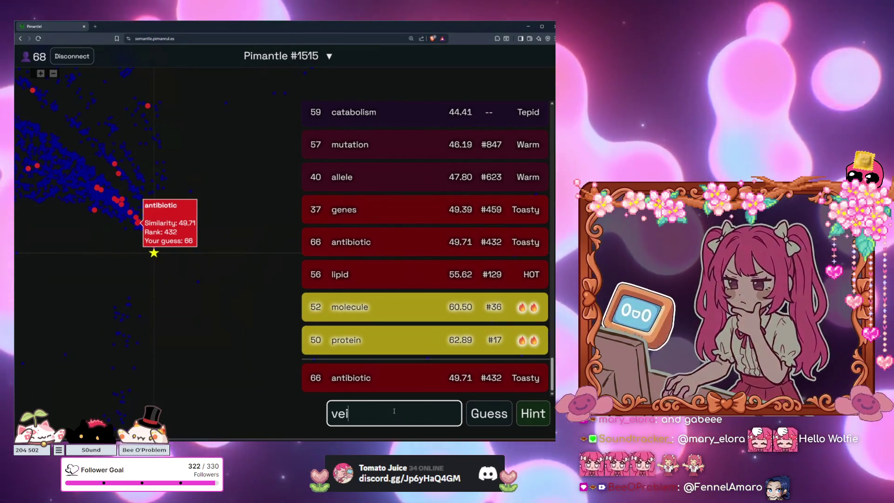
text(s)
key(Return)
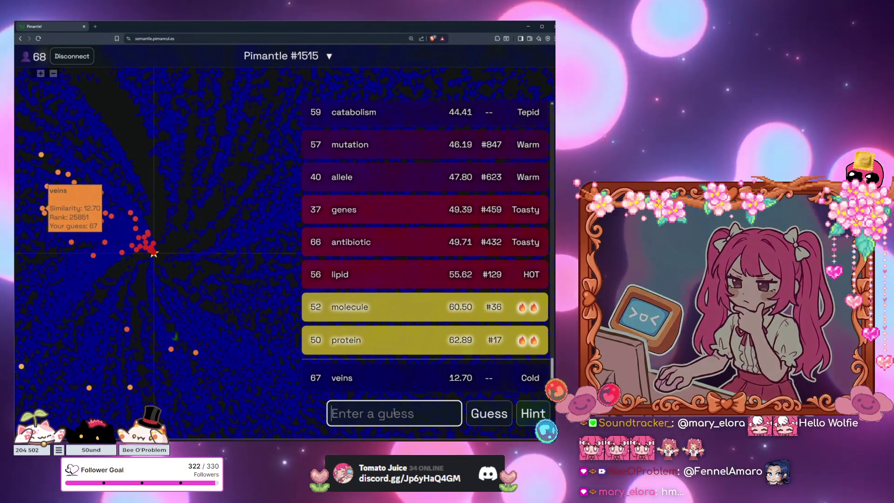
text(glycerin)
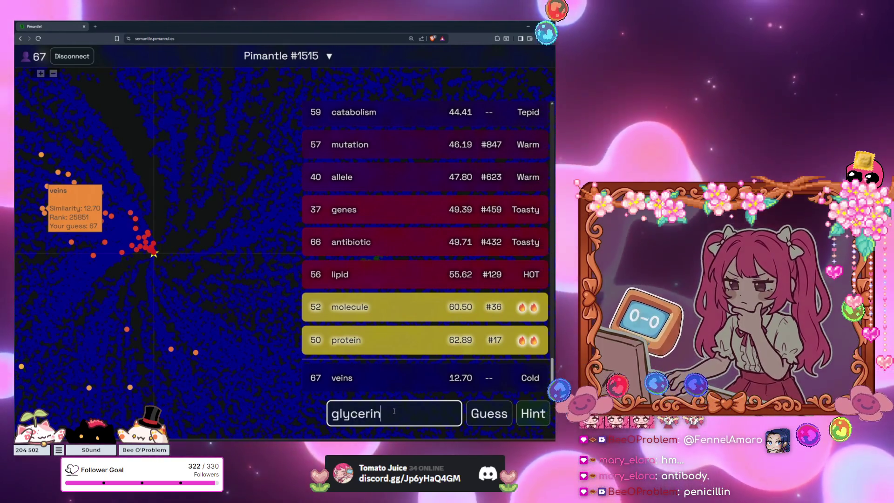
key(Return)
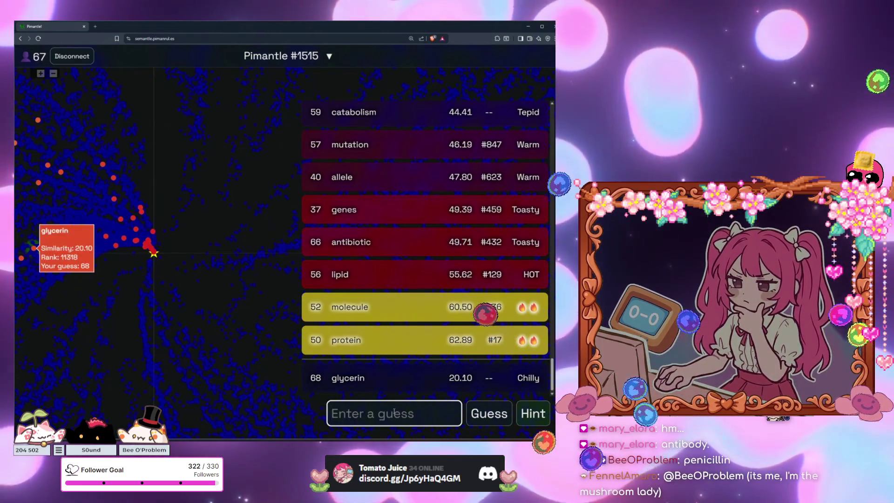
text(penicill)
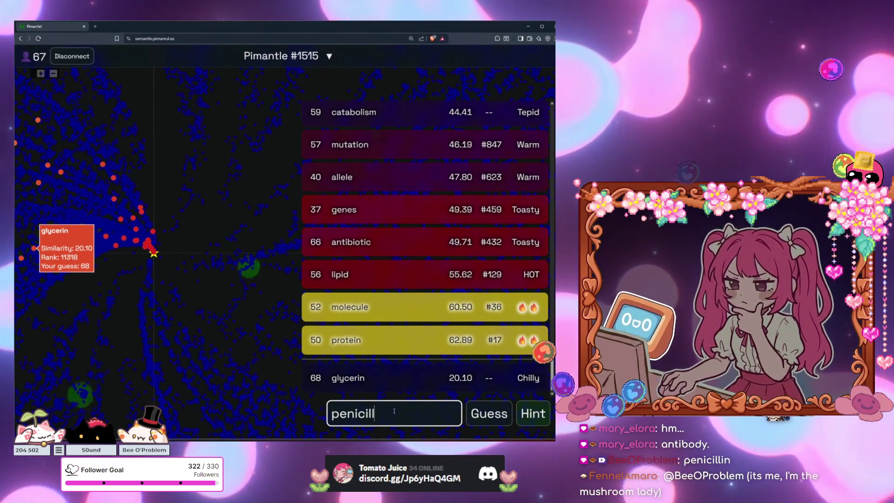
text(in)
key(Return)
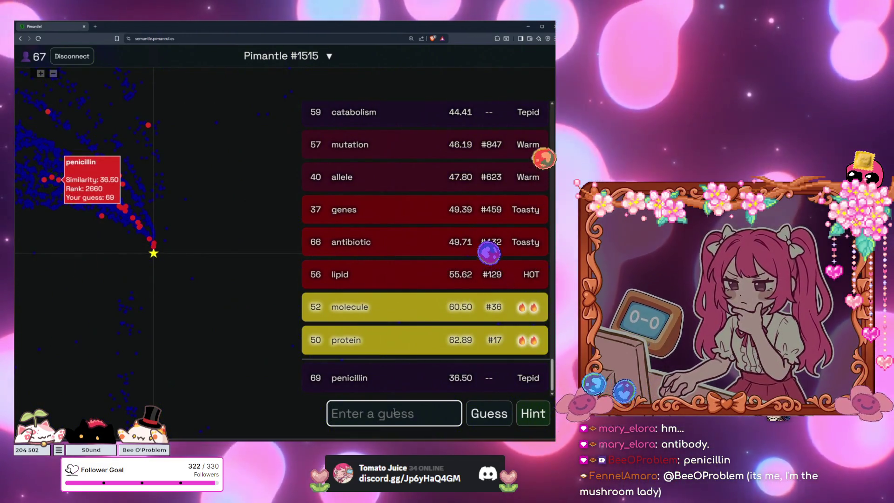
text(antibo)
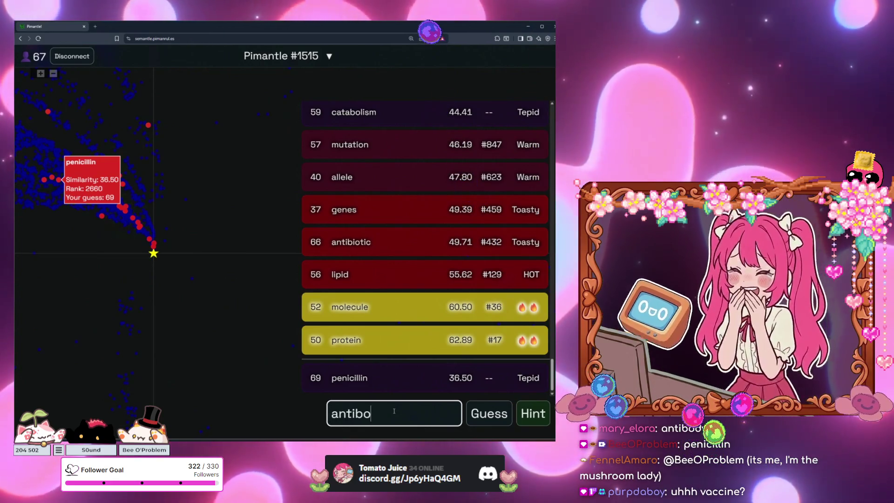
text(dy)
key(Return)
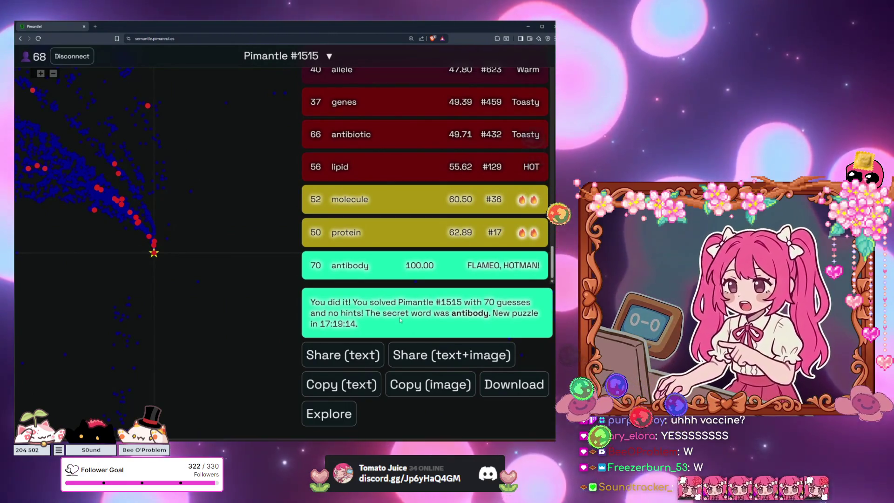
Load the copied Pimantle address in a new private browsing window.
key(ctrl+l)
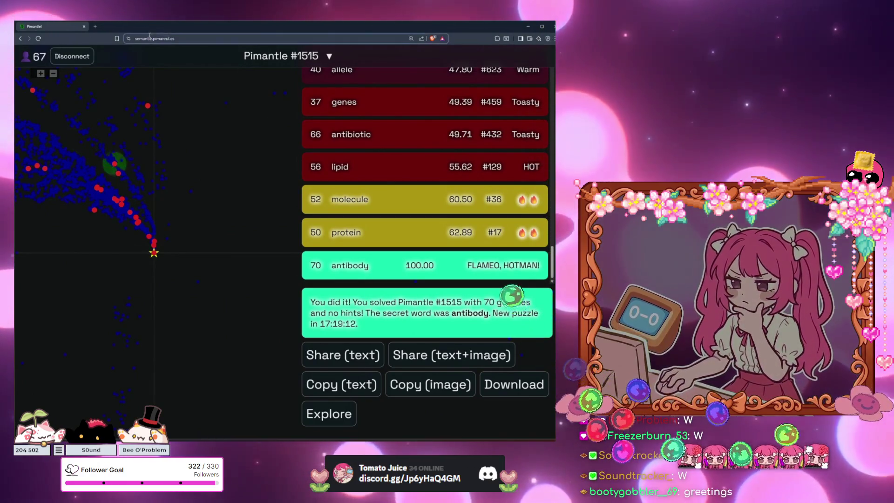
key(alt+f)
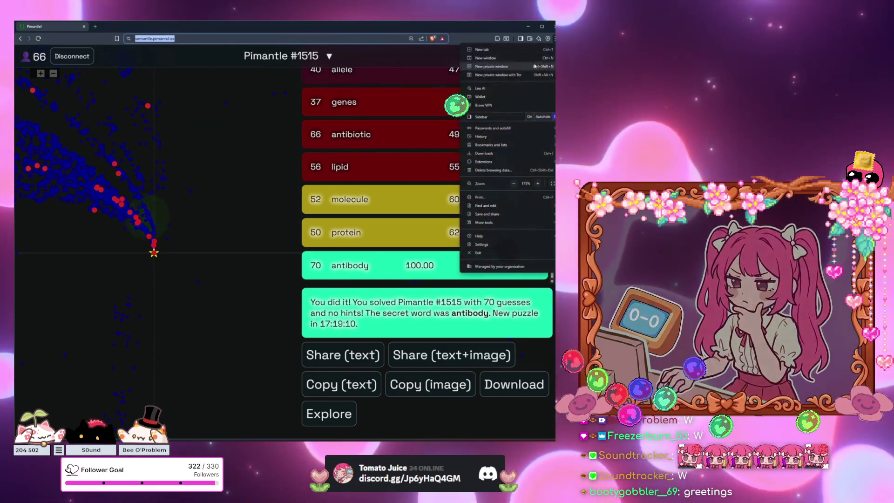
key(Down)
key(Down)
key(Return)
text(semantle.pimanrul.es)
key(Return)
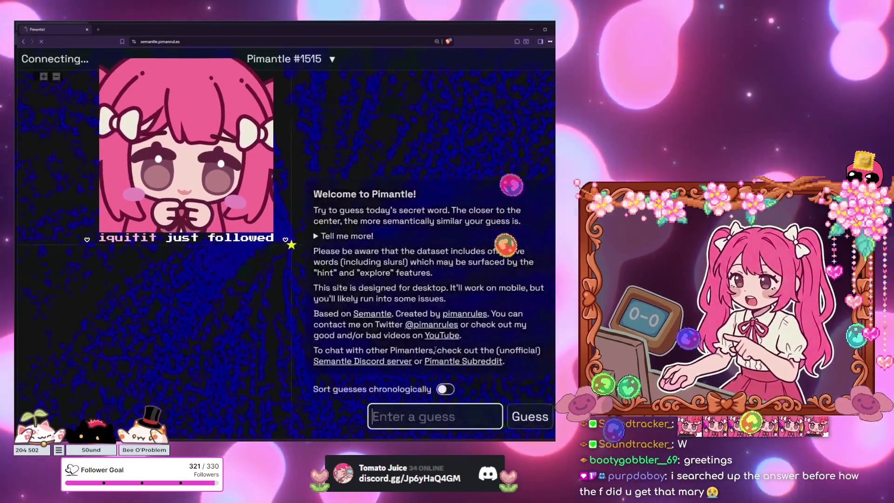
Close the private window and show the Pimantle #1515 puzzle and archive list.
scroll(426, 278, down, 3)
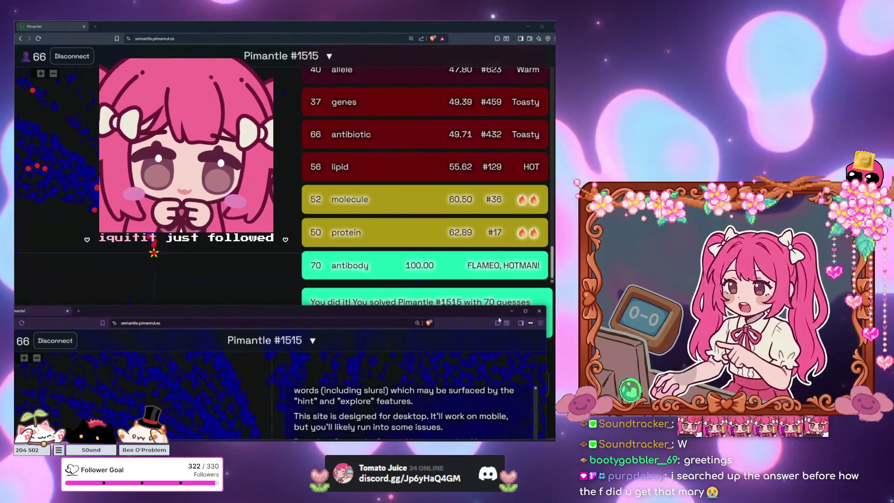
click(539, 311)
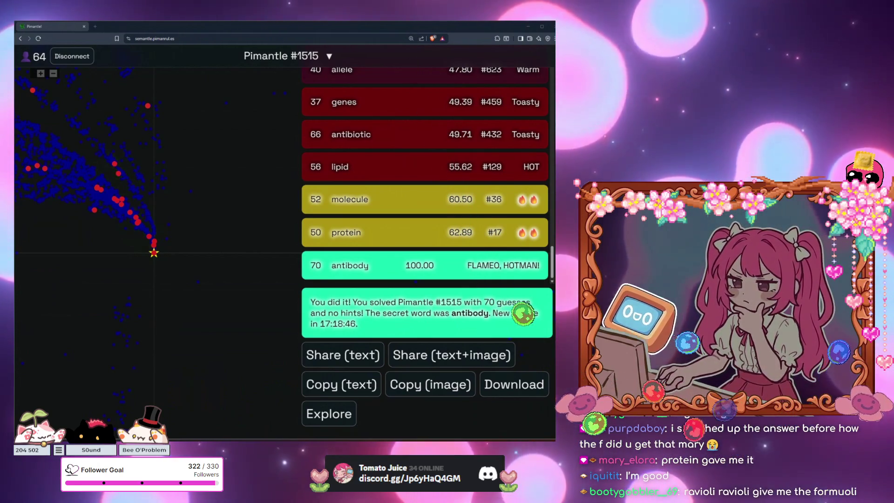
click(267, 63)
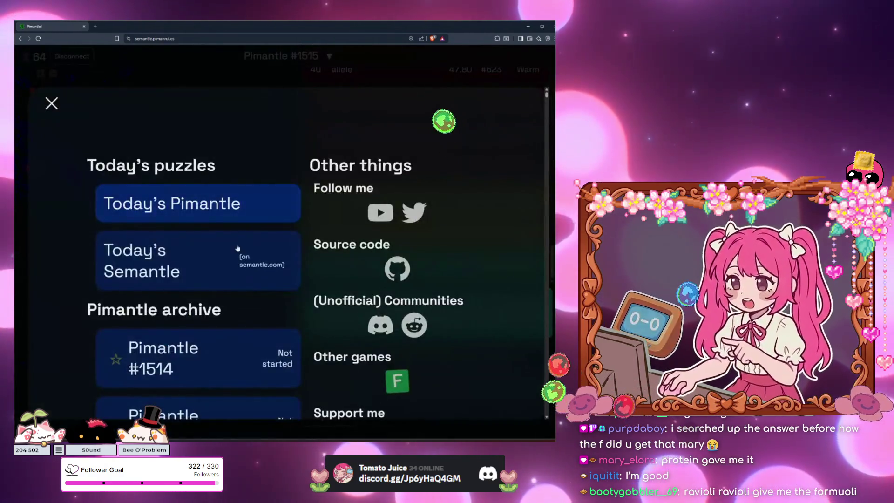
Open archive puzzle #1514 and guess banana, light and science.
scroll(228, 255, down, 2)
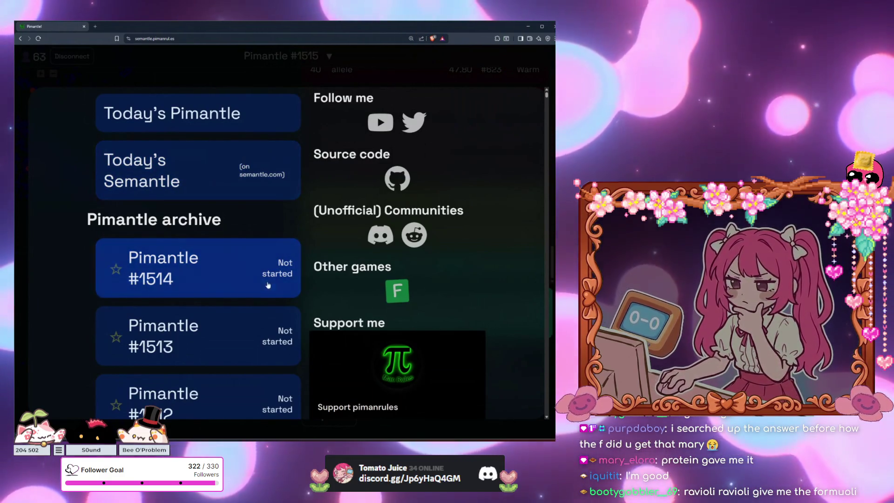
click(225, 279)
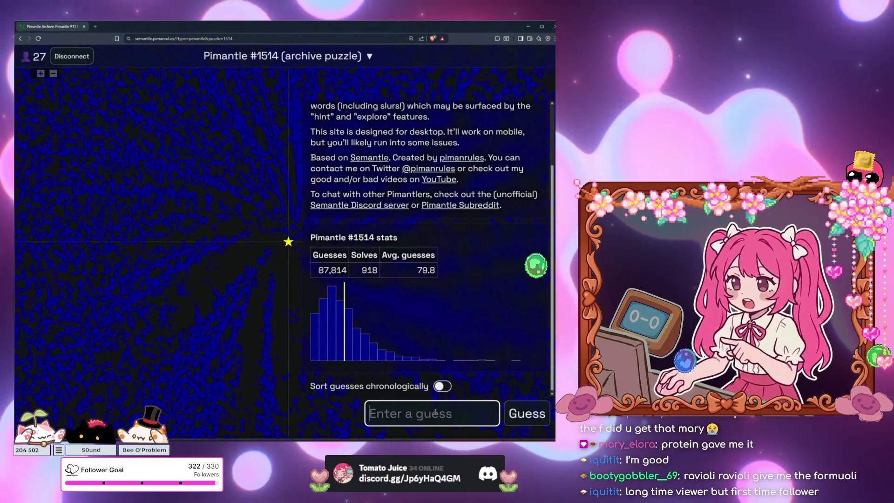
text(banana)
key(Return)
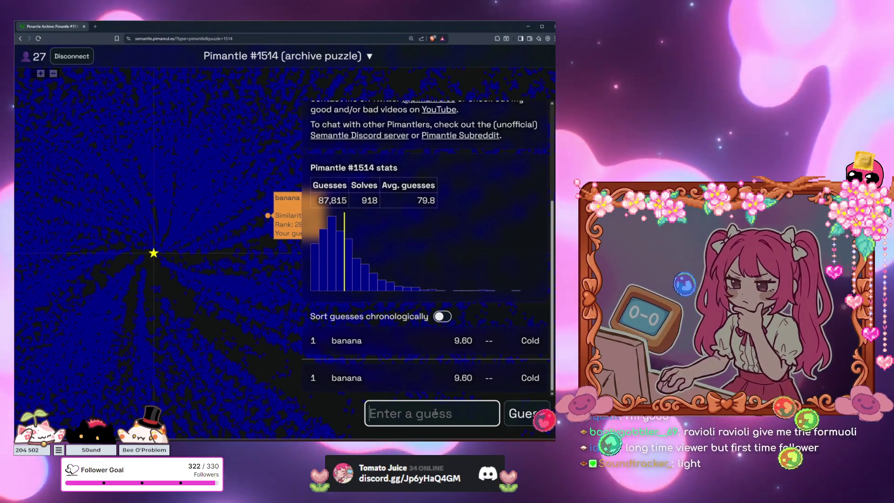
text(light)
key(Return)
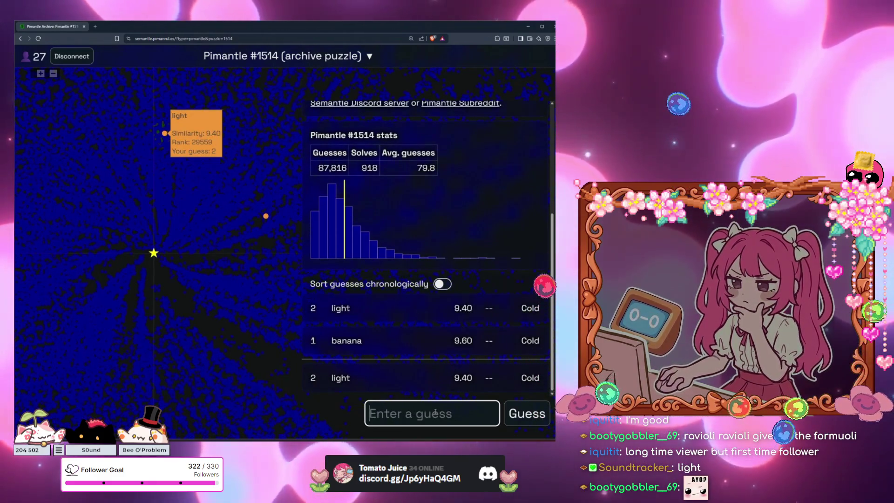
text(ce)
key(Return)
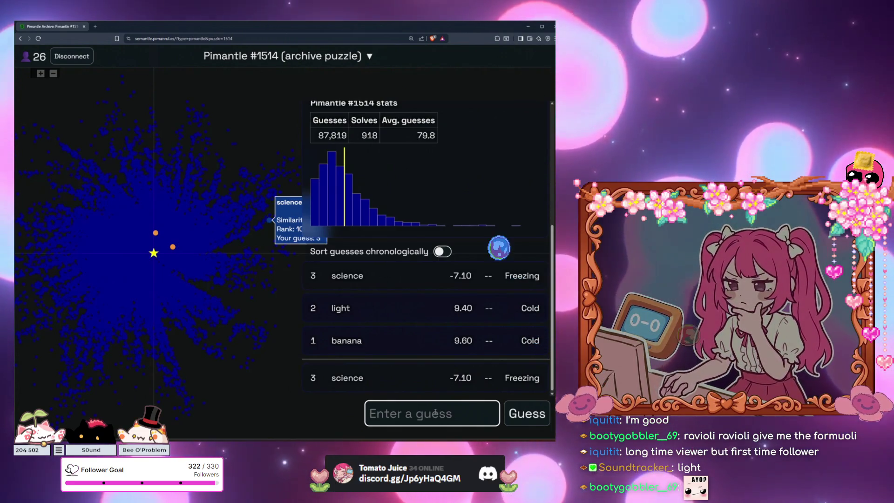
Guess bubbles, osteoporosis and short, with short ranking #34 at 35.79.
text(bles)
key(Return)
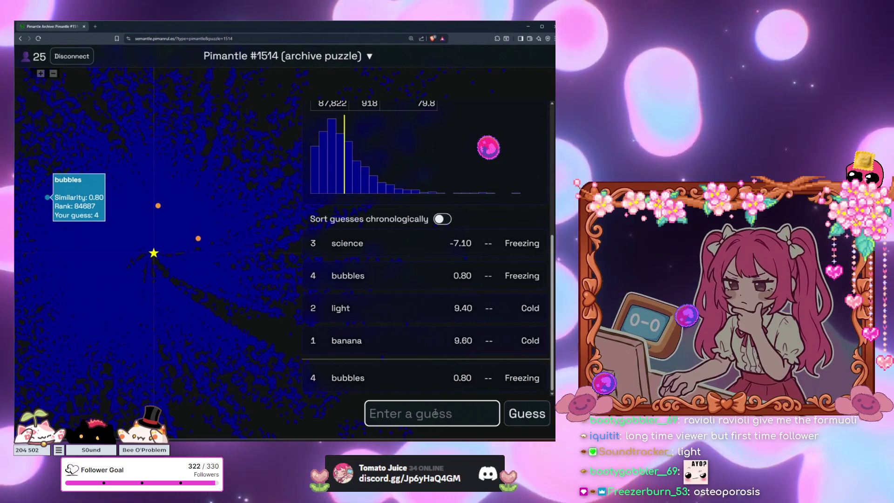
text(osteopo)
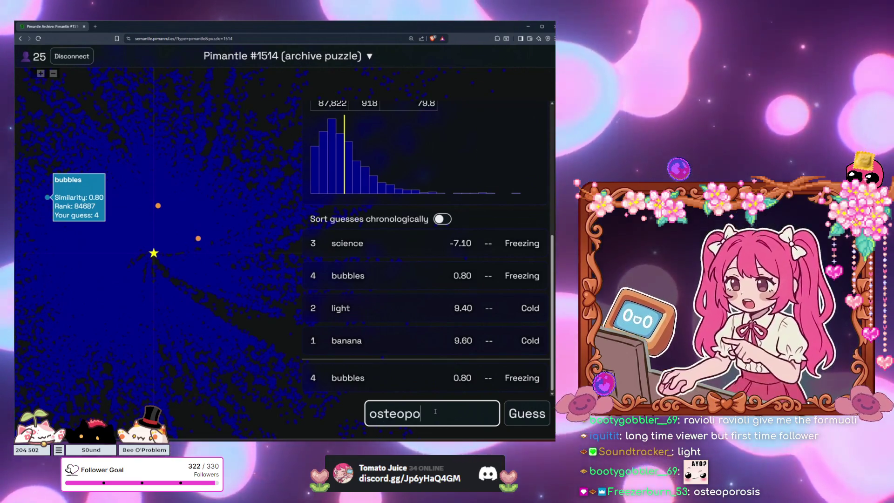
text(rosis)
key(Return)
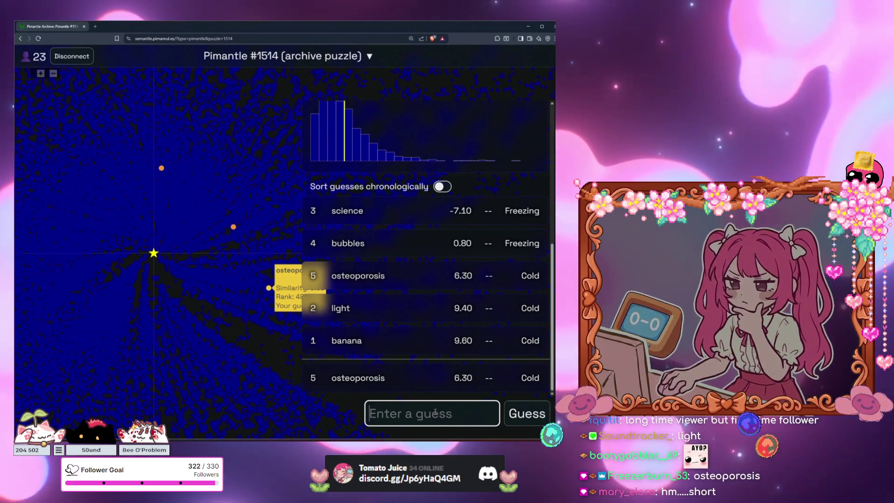
text(short)
key(Return)
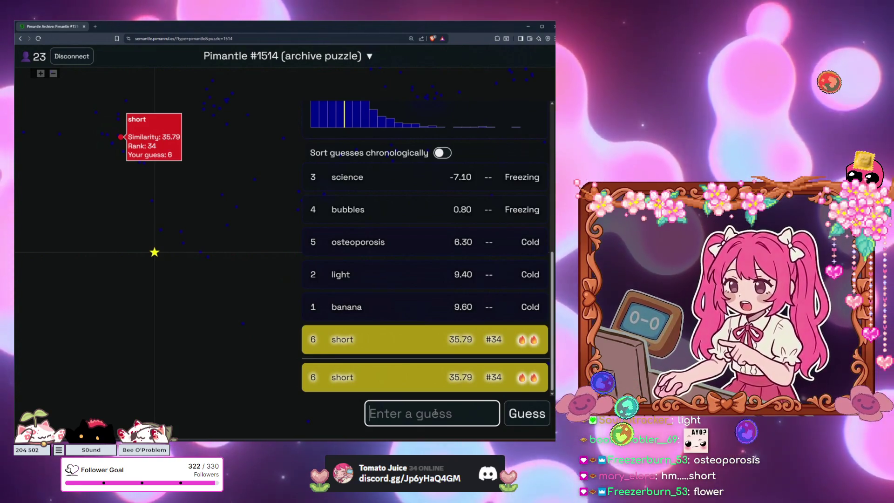
Guess long and tiny, then solve #1514 with length in 9 guesses.
scroll(177, 224, down, 5)
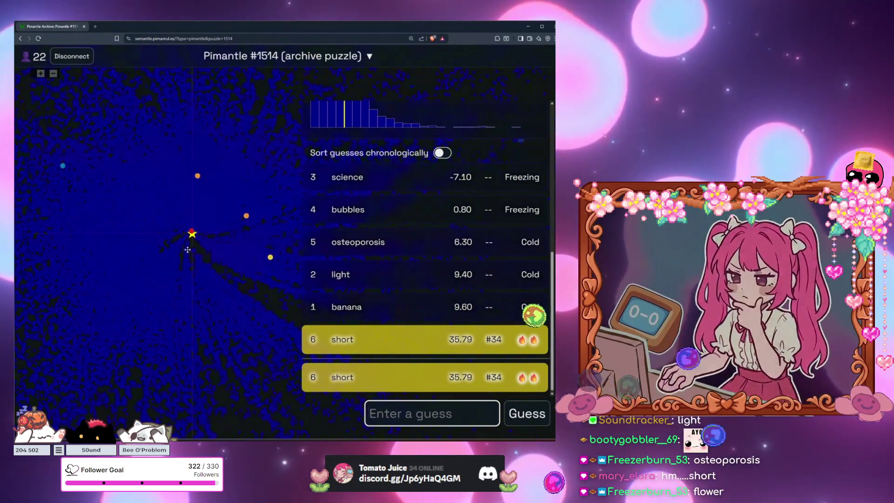
scroll(254, 270, up, 2)
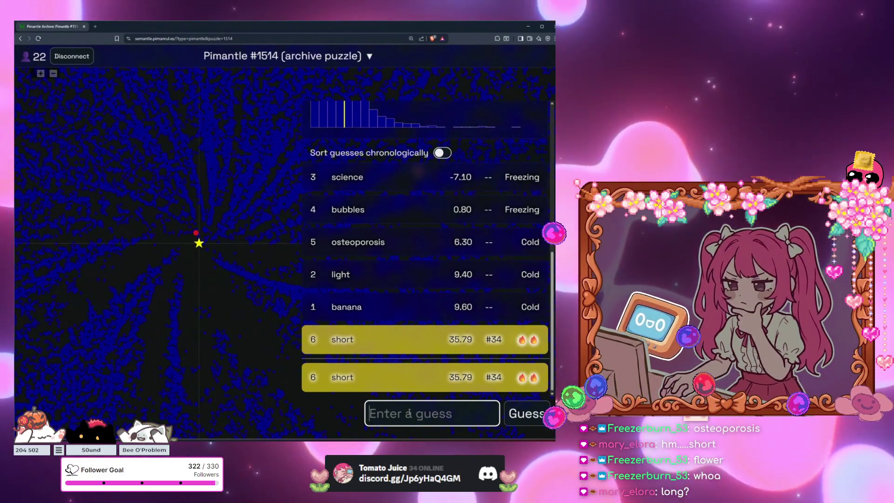
text(long)
key(Return)
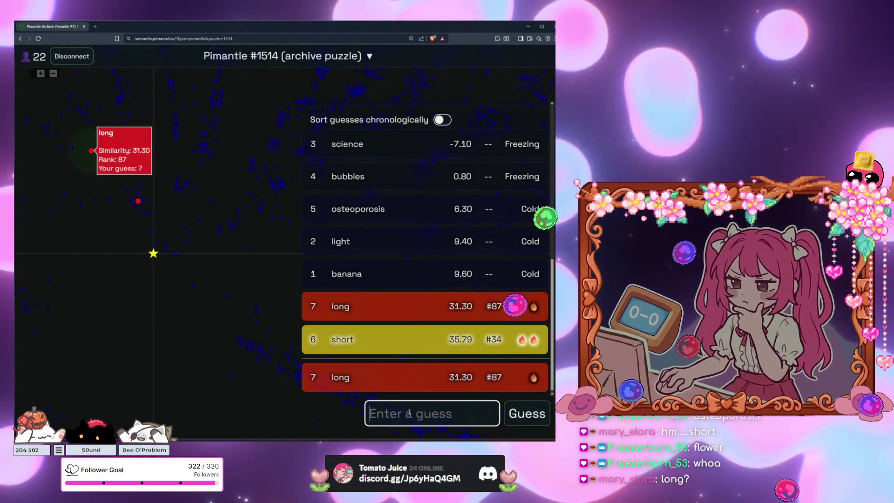
text(tiny)
key(Return)
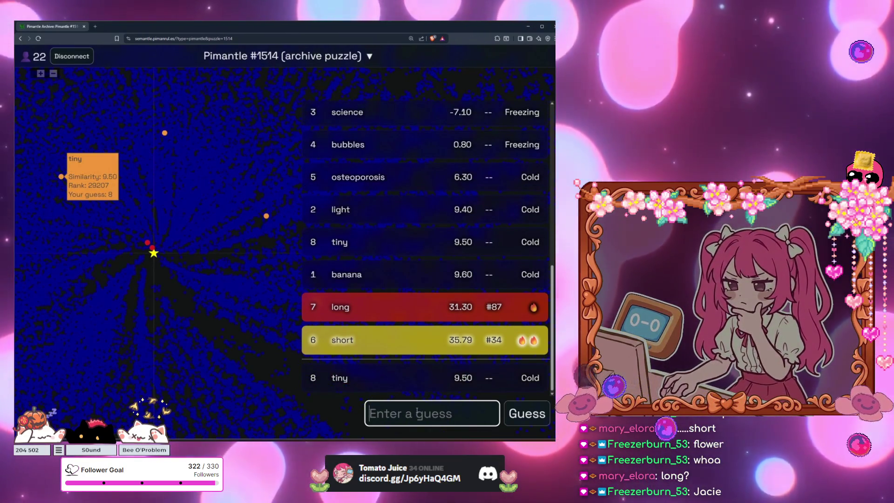
text(leng)
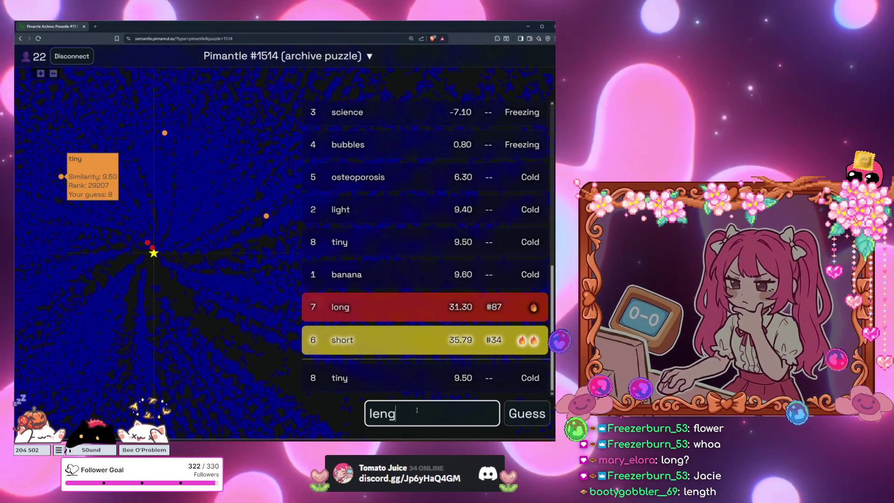
key(Return)
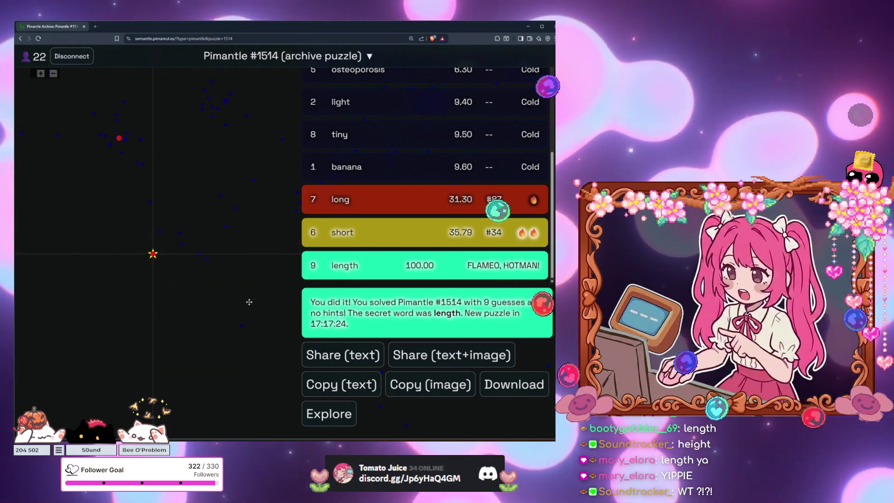
Load the #1514 puzzle address in a new private browsing window.
scroll(249, 301, up, 1)
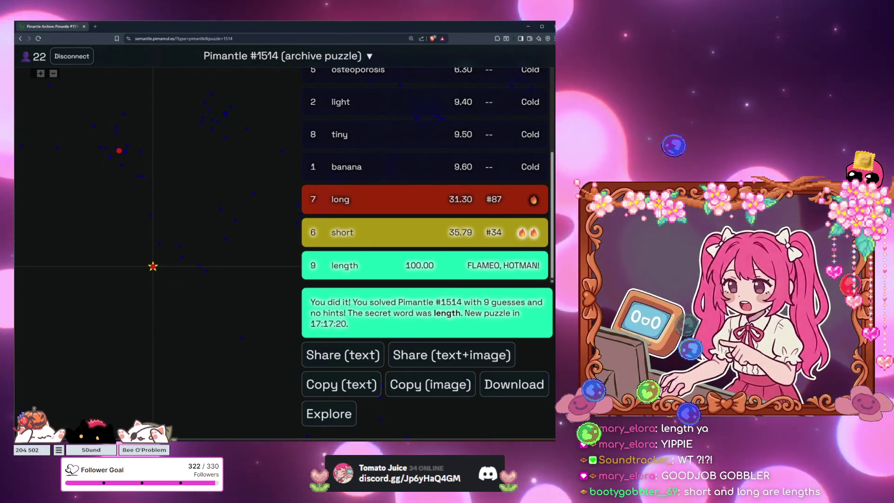
click(185, 38)
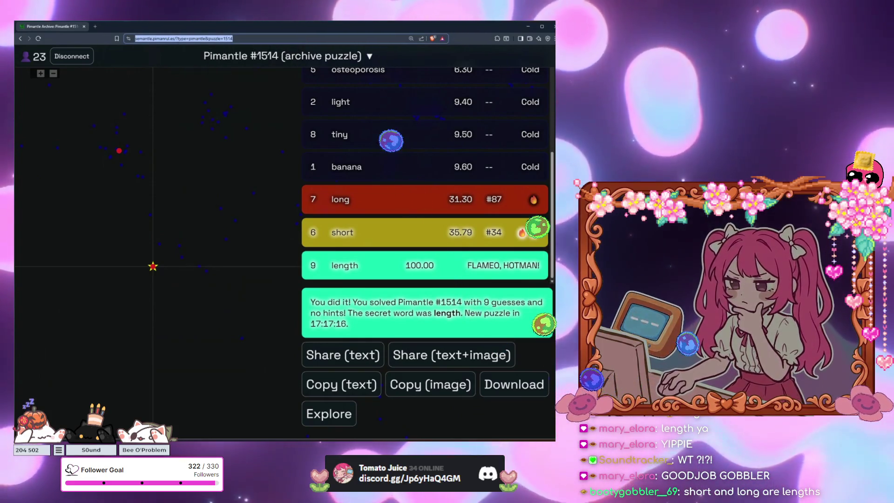
click(550, 39)
click(515, 69)
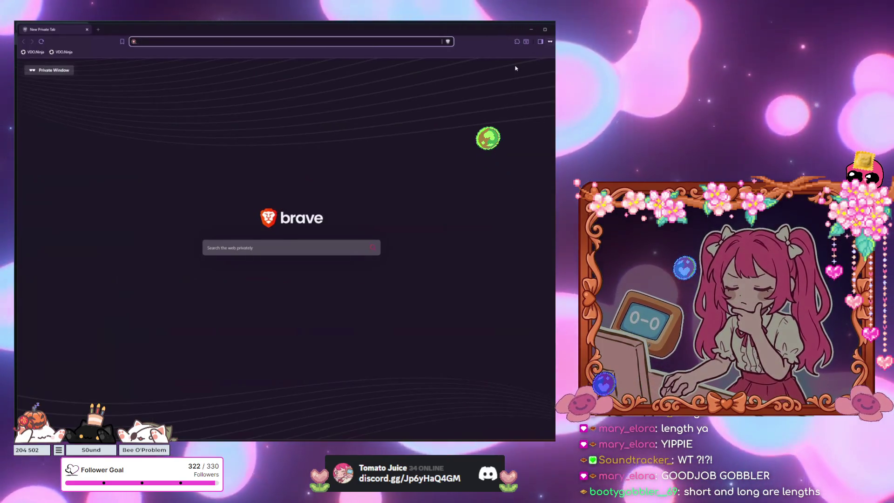
key(ctrl+v)
key(Return)
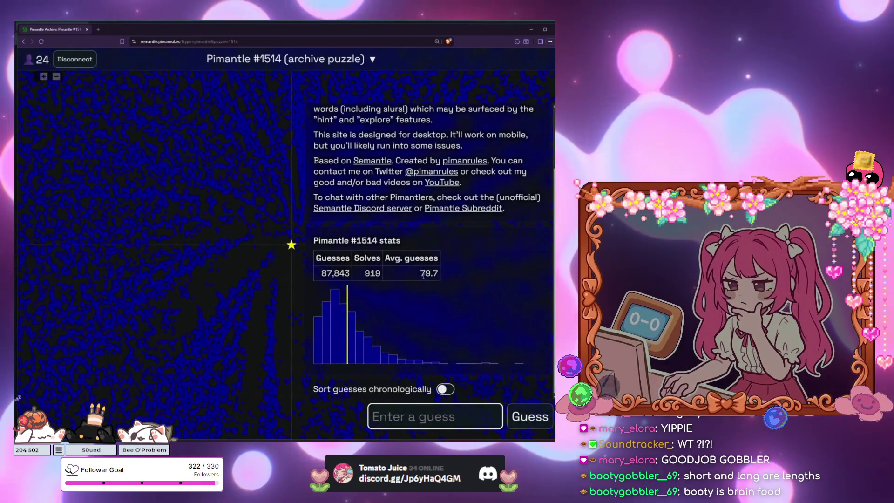
Close the private window and load archive puzzle #1513 from the puzzle list.
double_click(429, 273)
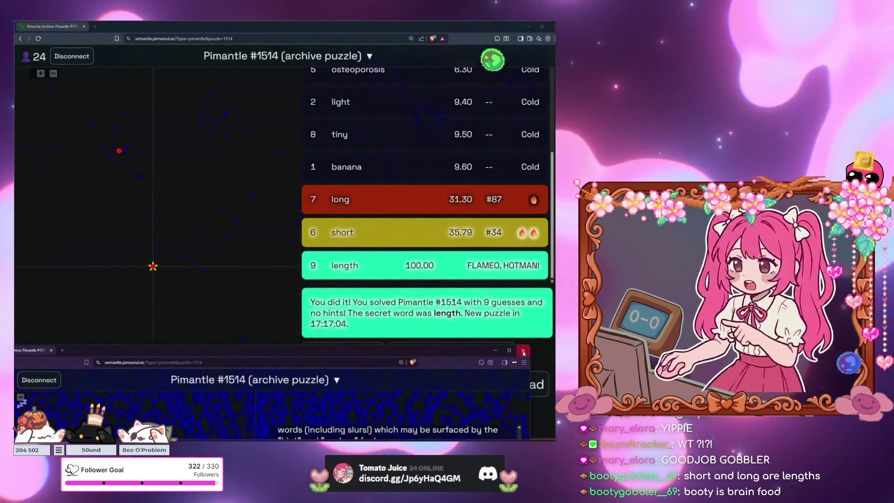
click(523, 351)
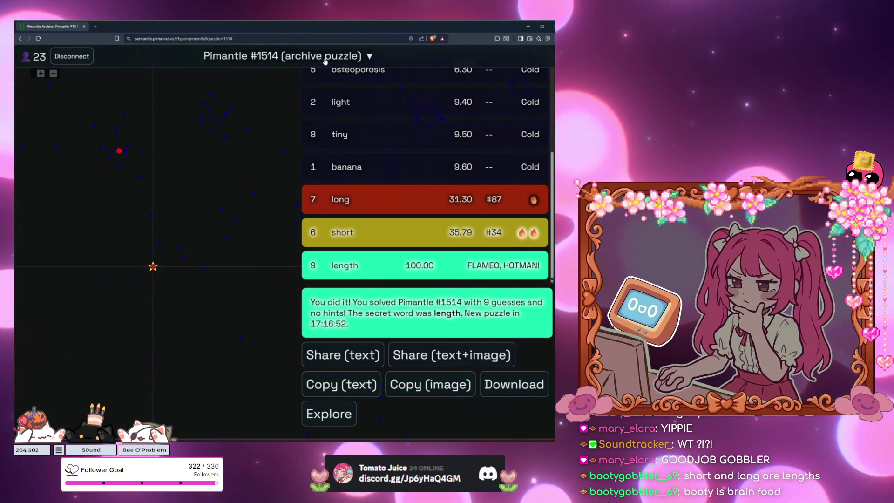
click(286, 56)
click(216, 364)
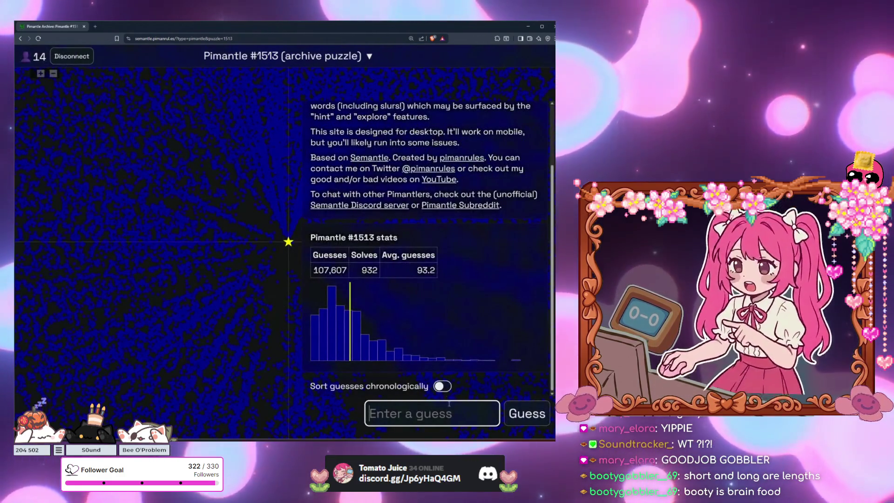
Guess pizza, fancy, armadillo and epoch on puzzle #1513.
double_click(426, 270)
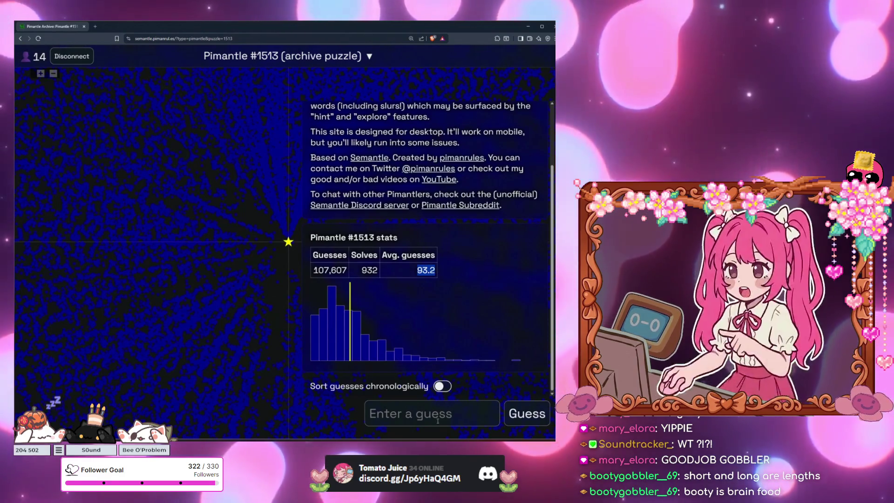
click(436, 418)
text(pizza)
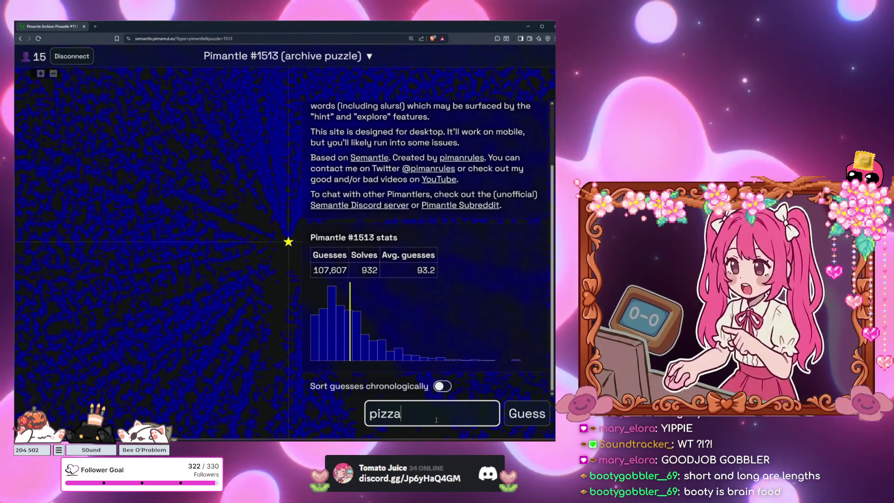
key(Return)
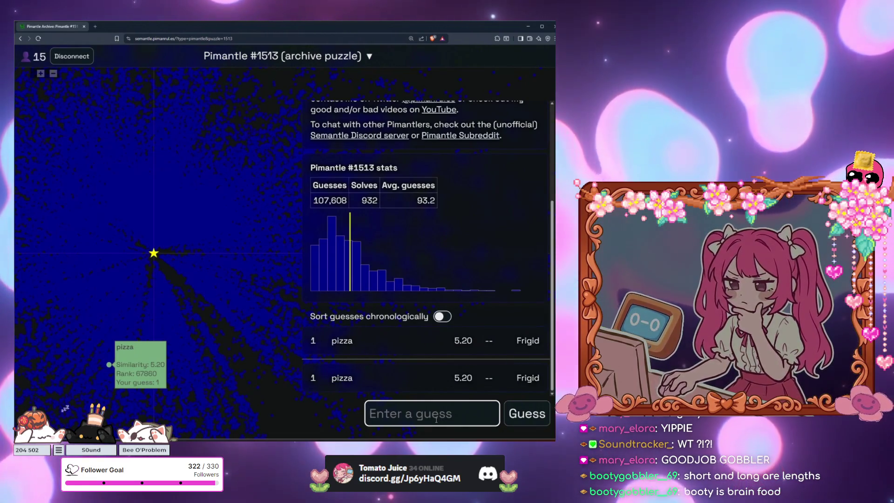
text(fancy)
key(Return)
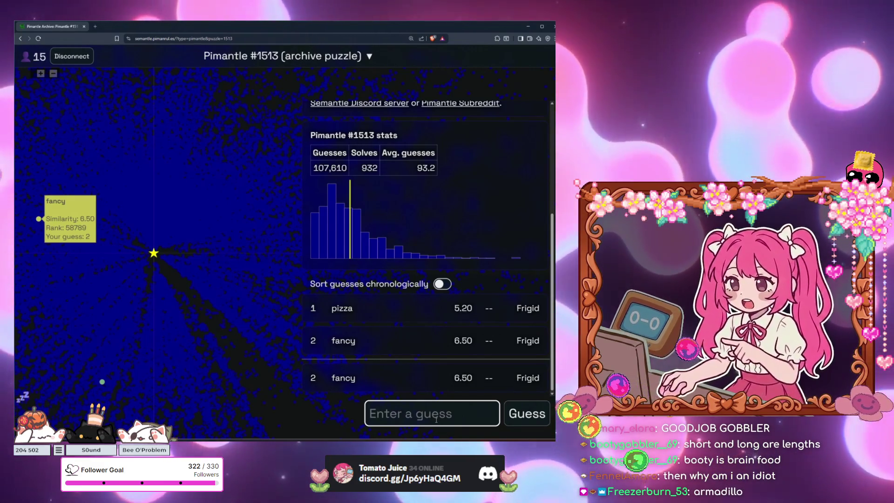
text(arm)
text(lo)
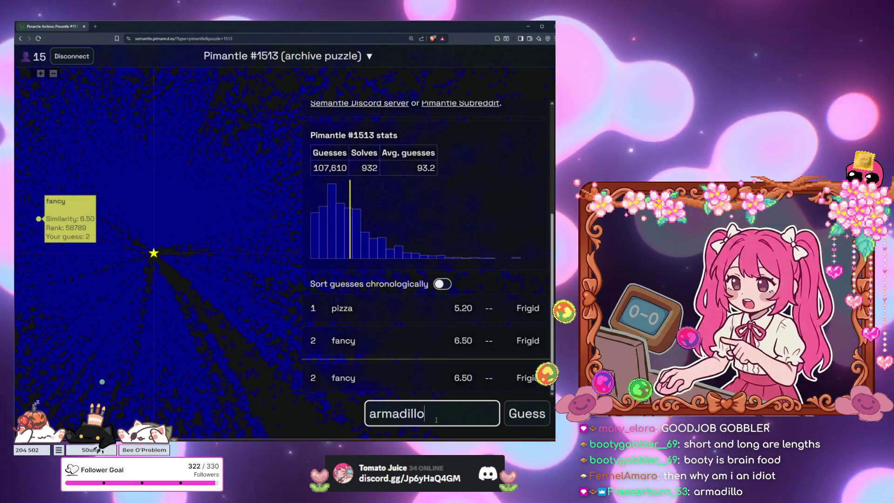
key(Return)
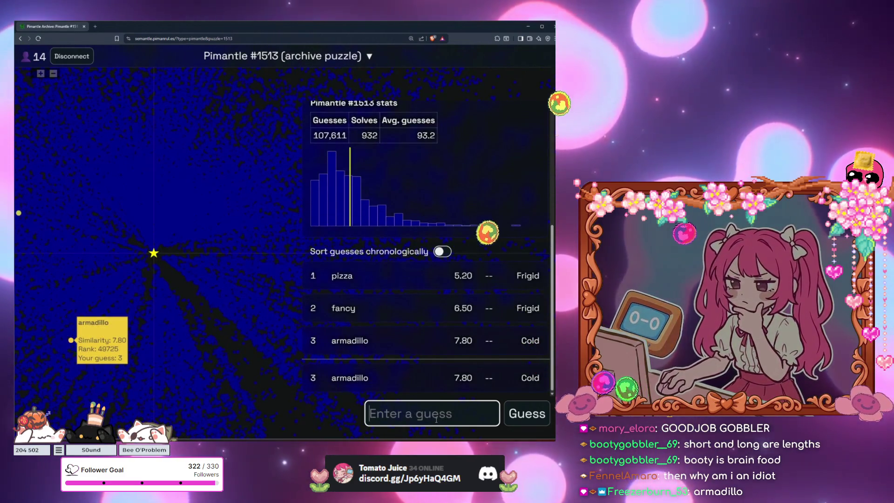
text(lava)
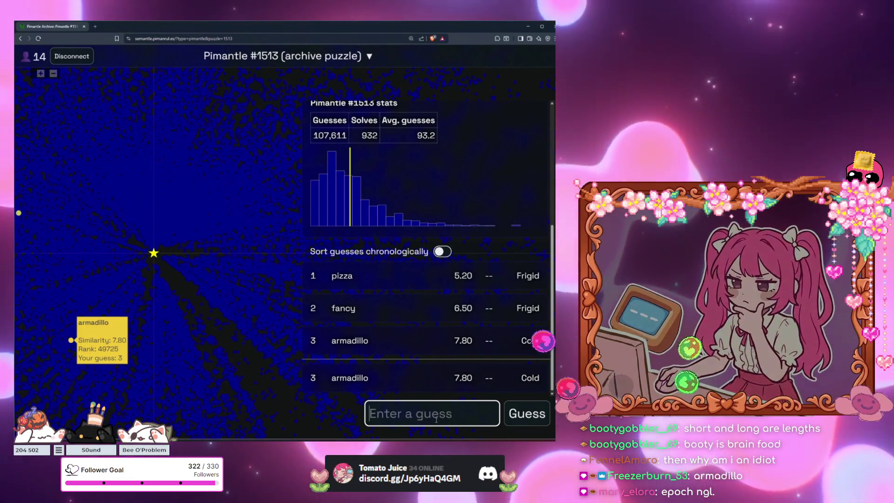
text(epoch)
key(Return)
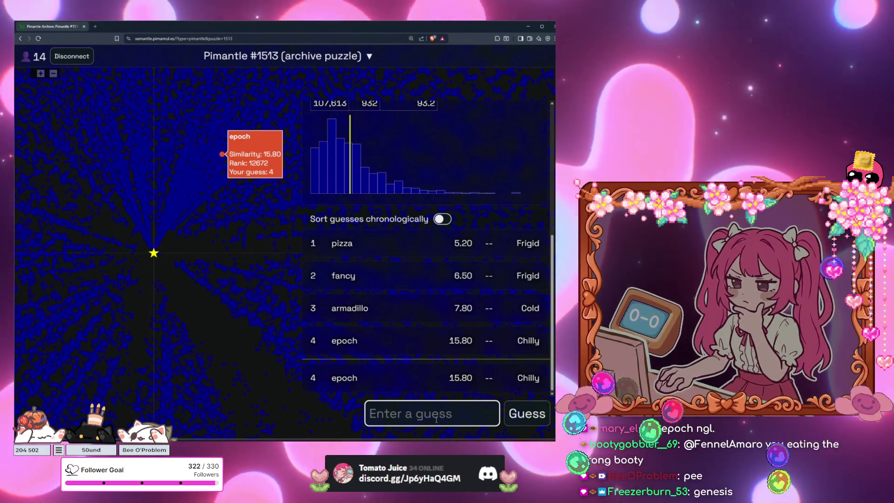
Add pee, genesis, era, osmosis and photosynthesis; photosynthesis scores 7.80.
key(Return)
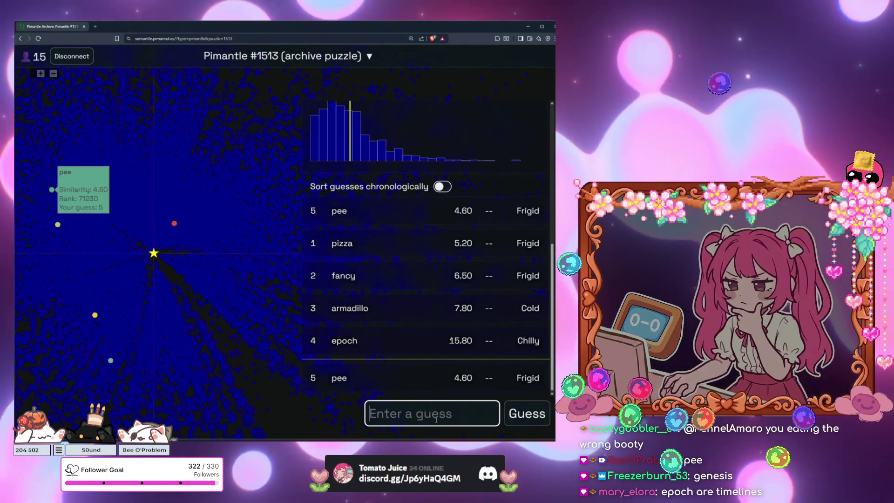
text(genes)
key(Return)
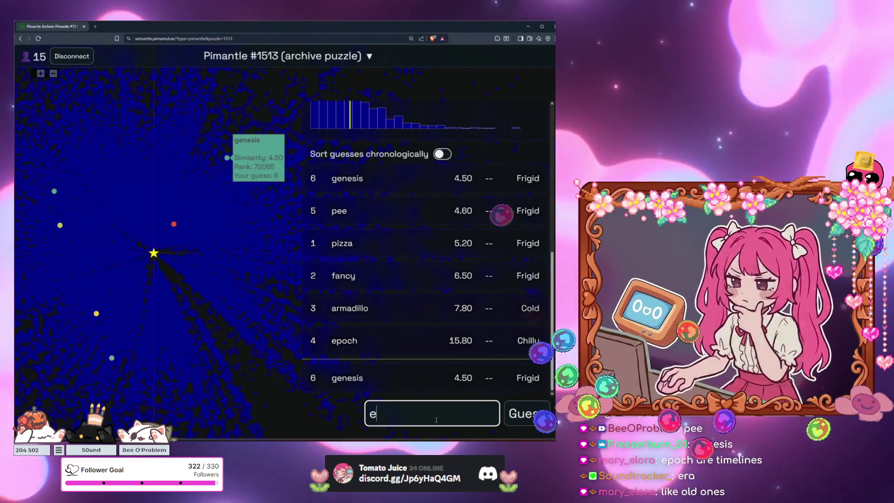
text(ra)
key(Return)
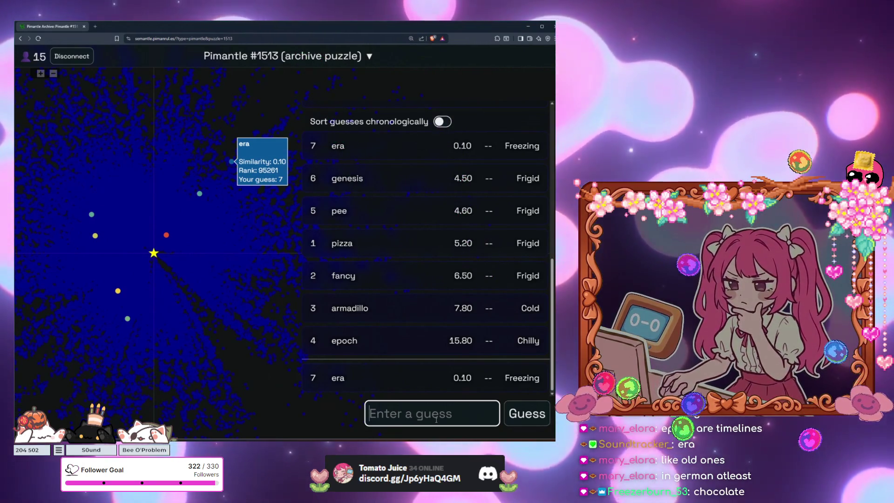
key(Return)
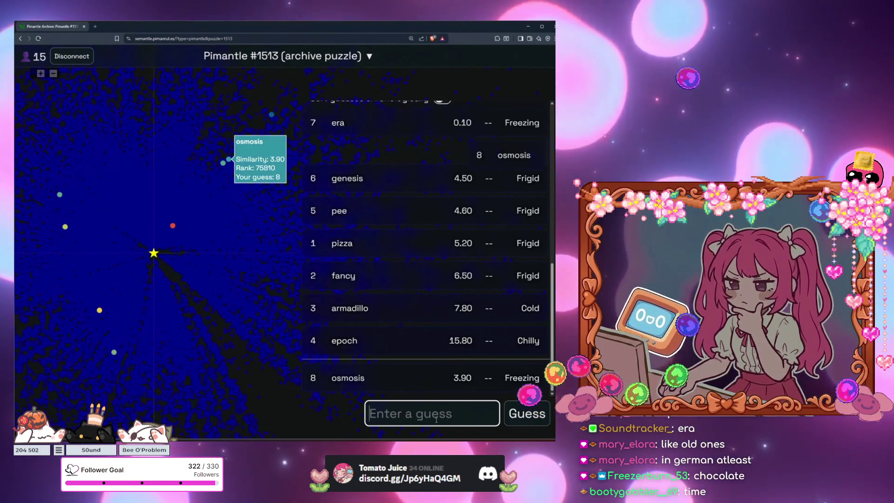
text(photosynthe)
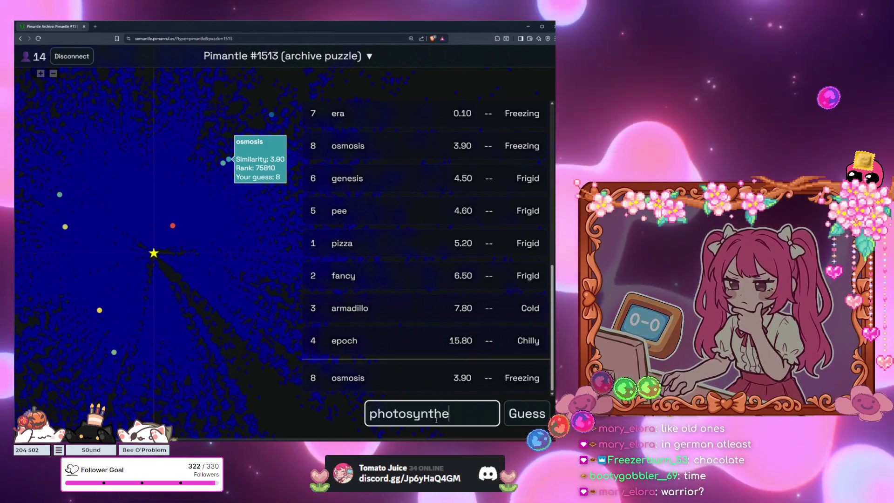
text(sis)
key(Return)
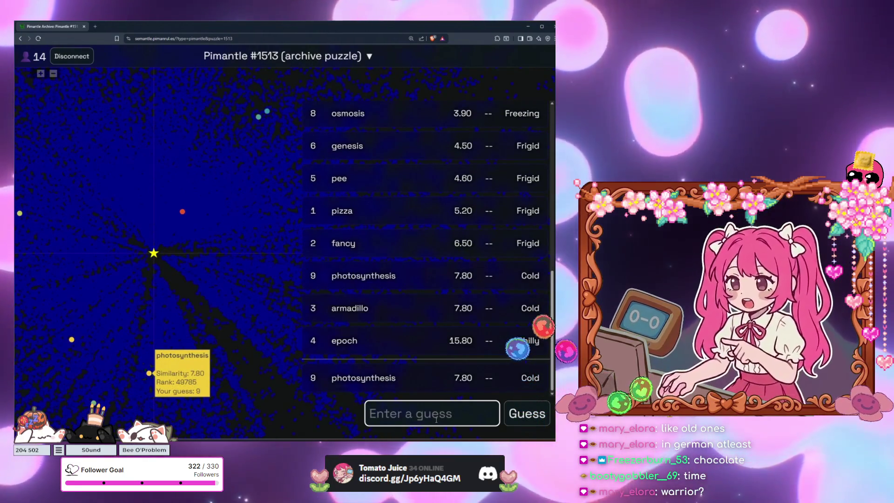
Guess warrior, gun, knight, soldier and army on puzzle #1513.
text(warrior)
key(Return)
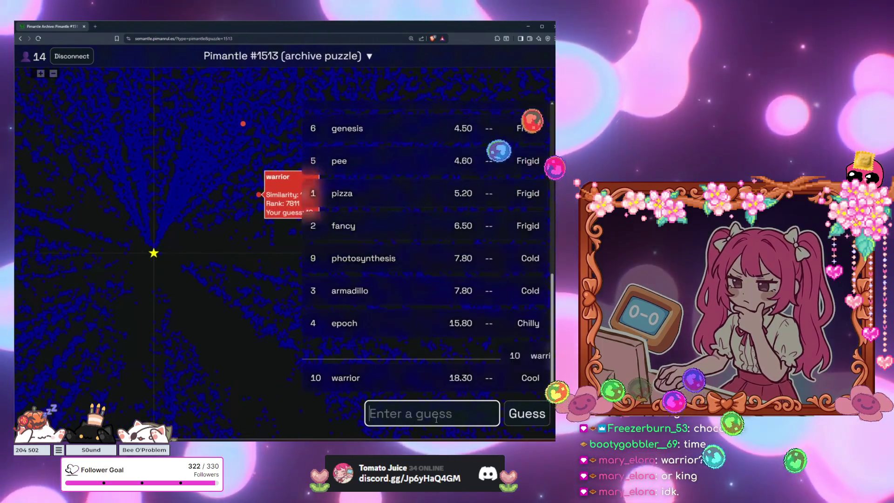
text(gun)
key(Return)
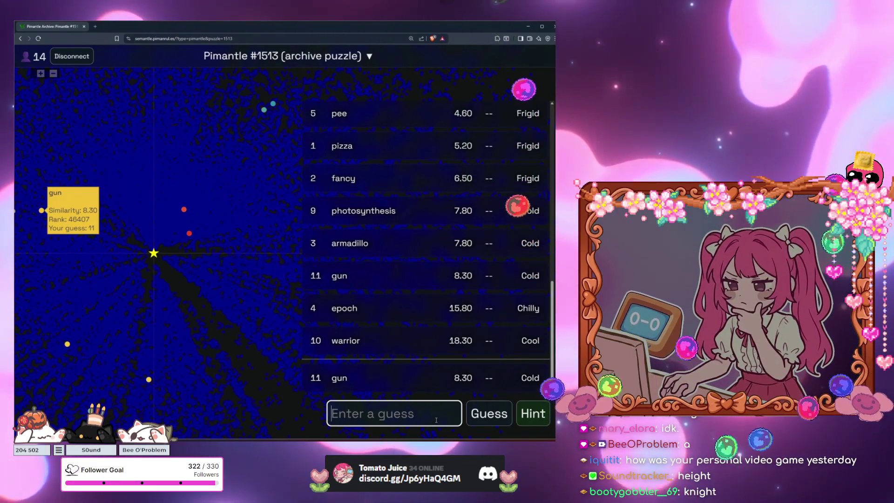
text(knight)
key(Return)
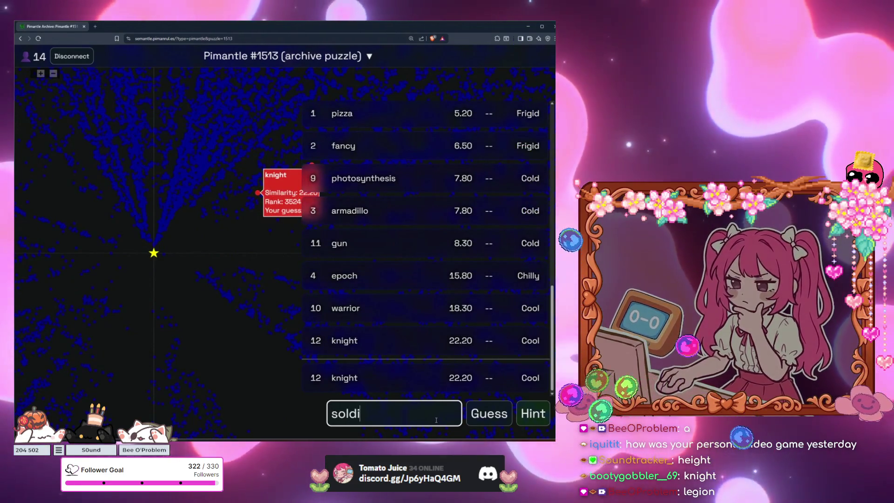
text(er)
key(Return)
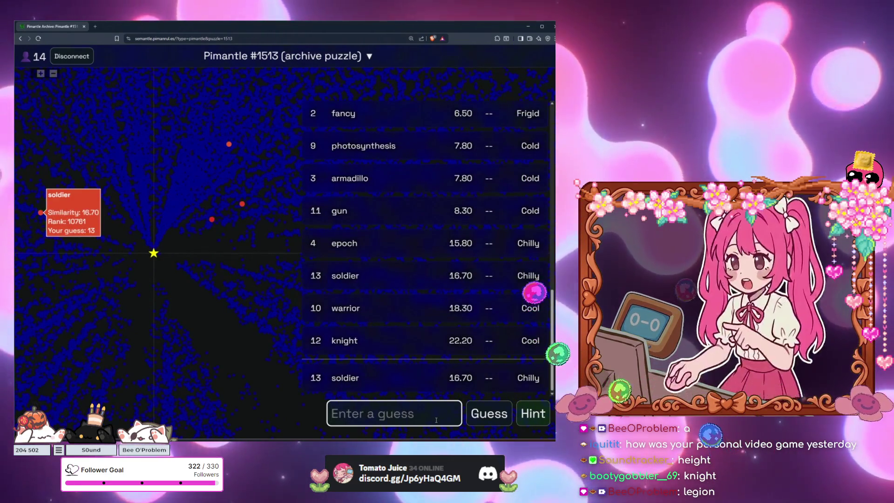
text(army)
key(Return)
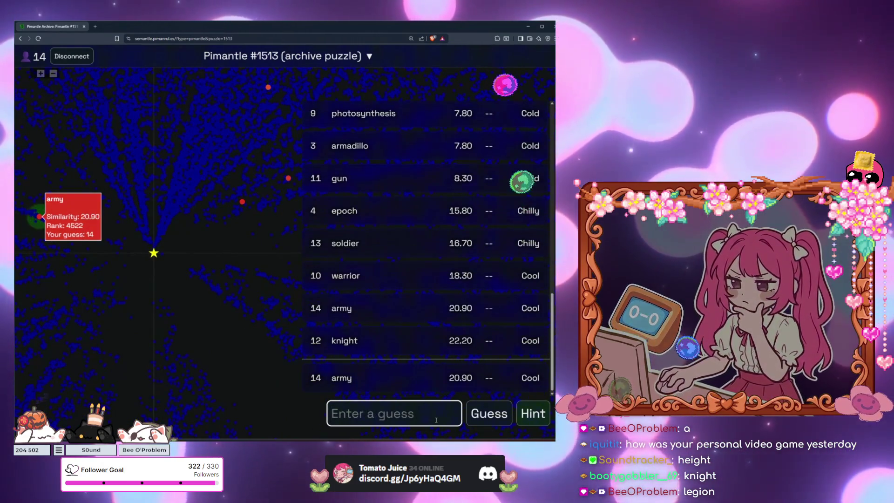
Add medieval, legion, height, king and ruler; ruler leads at 34.30, rank #230.
text(medieval)
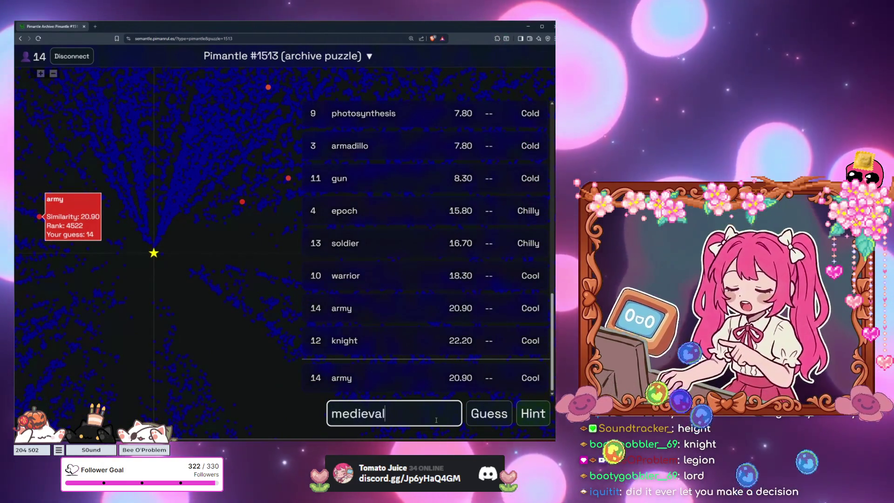
key(Return)
text(legion)
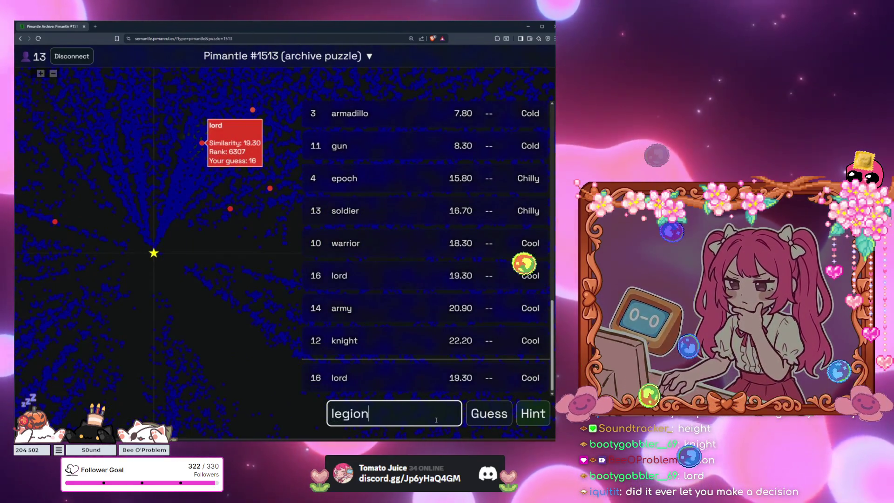
key(Return)
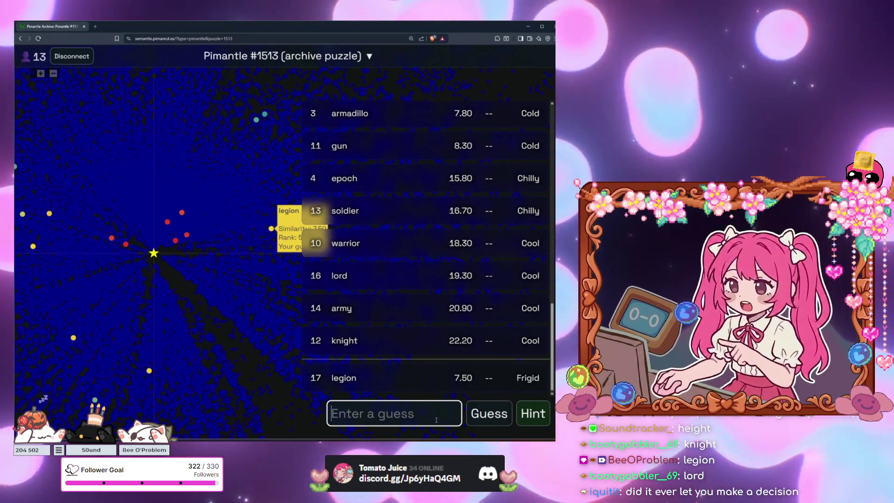
text(height)
key(Return)
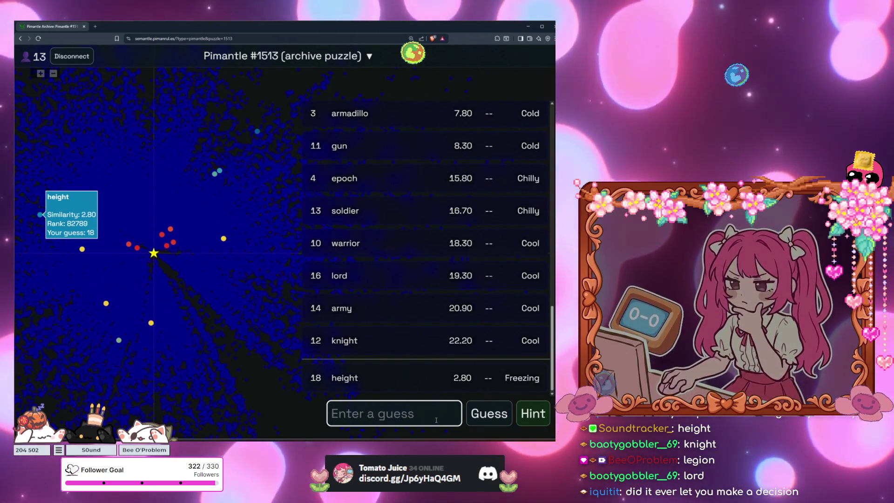
text(king)
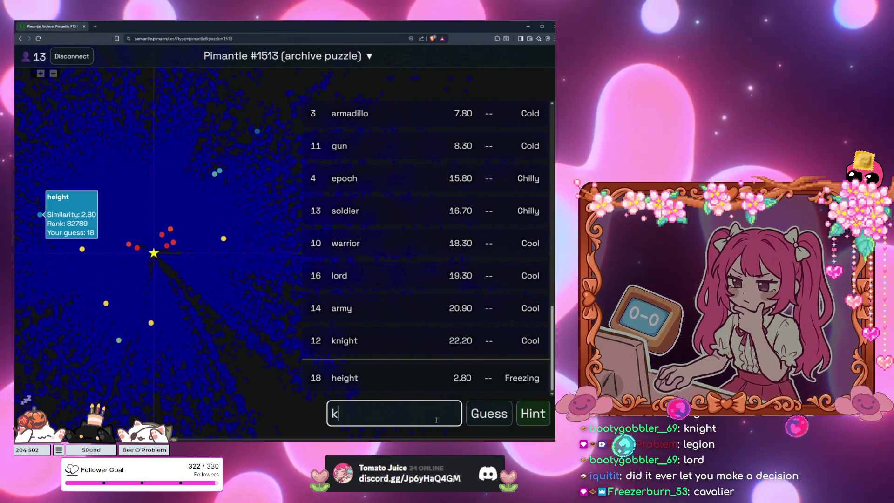
key(Return)
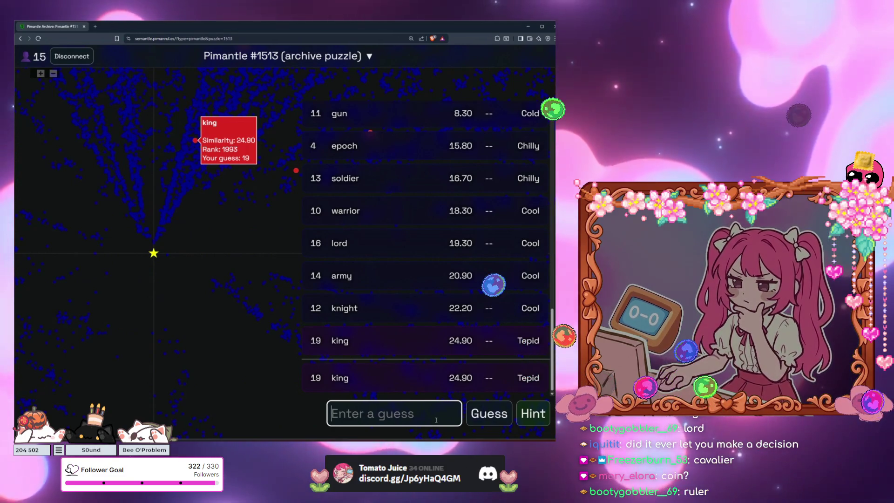
text(ruler)
key(Return)
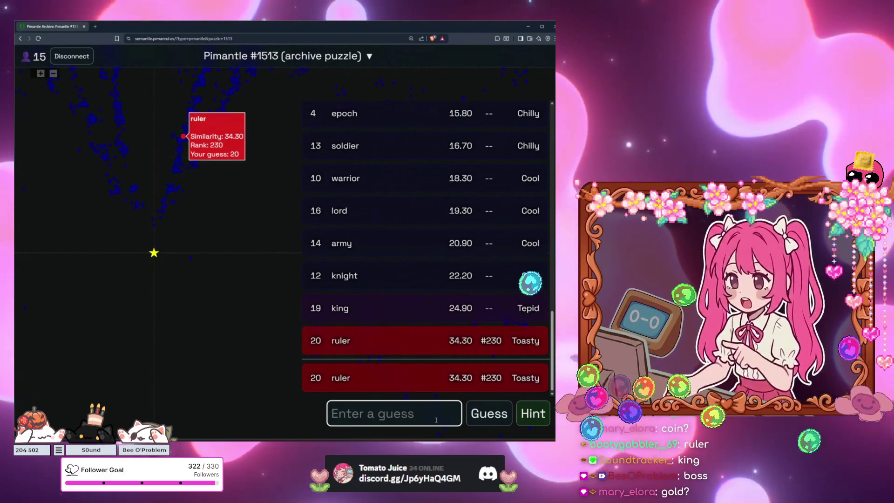
Guess boss, gold, authority and emperor on puzzle #1513.
text(boss)
key(Return)
text(gold)
key(Return)
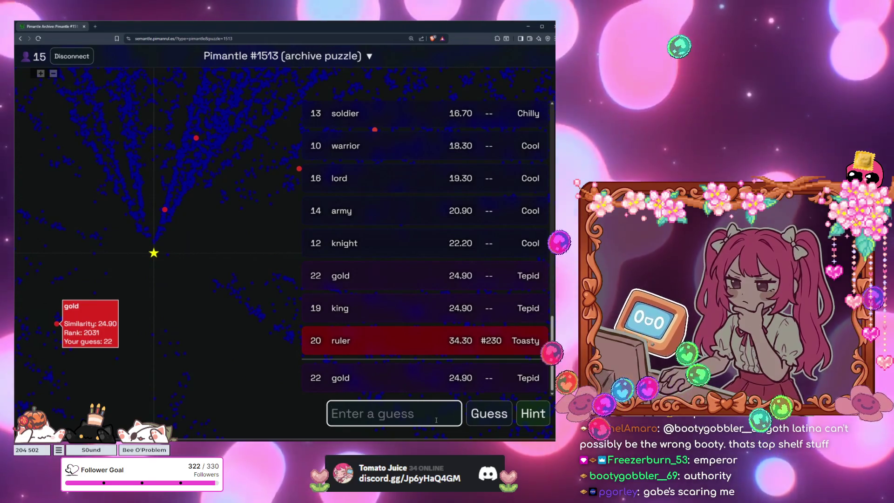
text(autho)
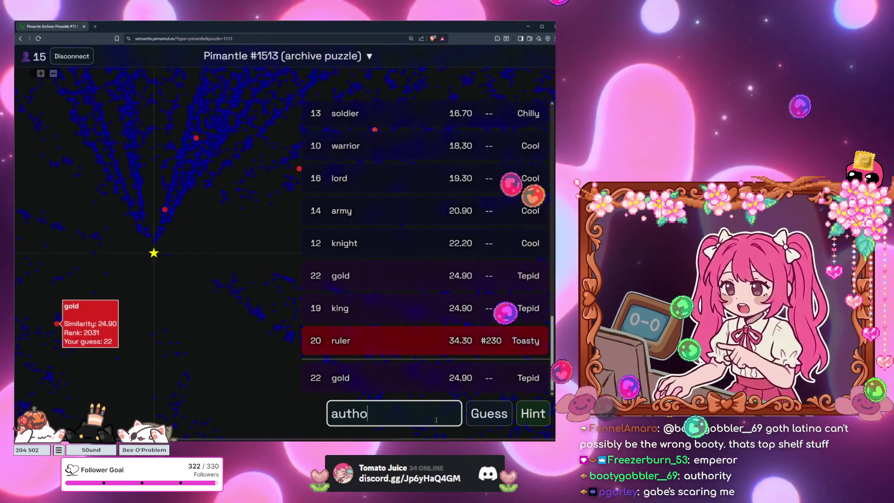
text(rity)
key(Return)
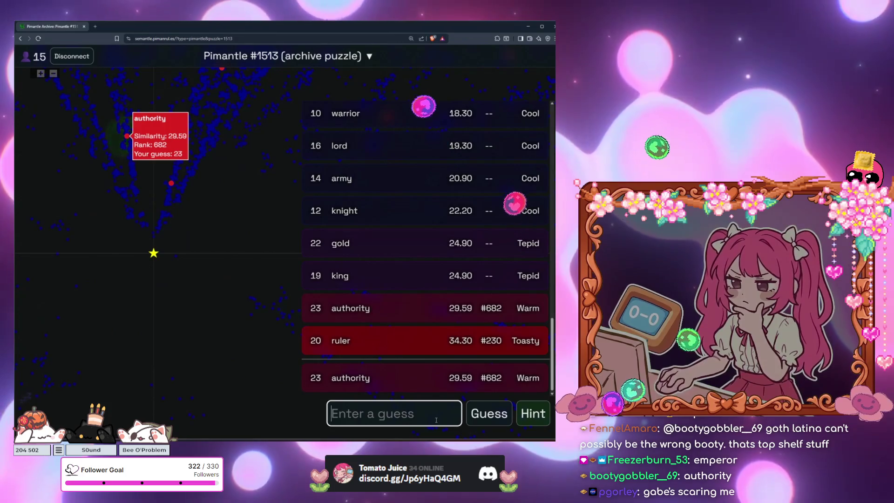
text(empor)
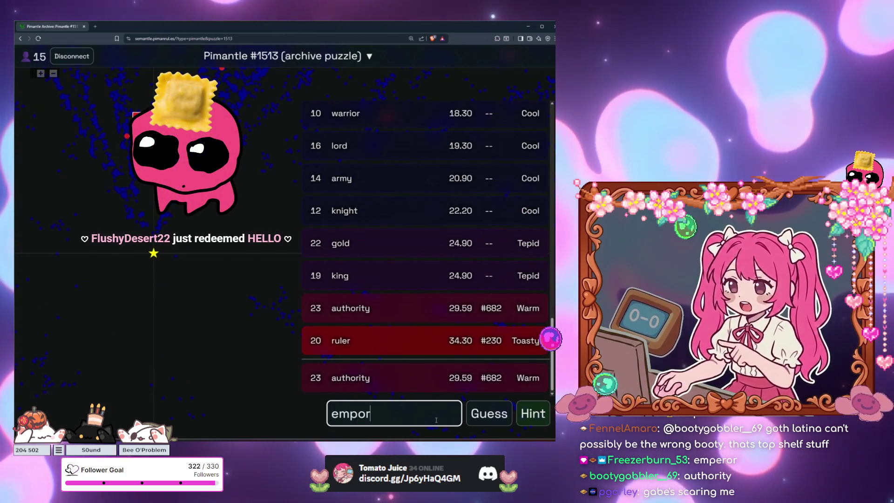
text(er)
text(ror)
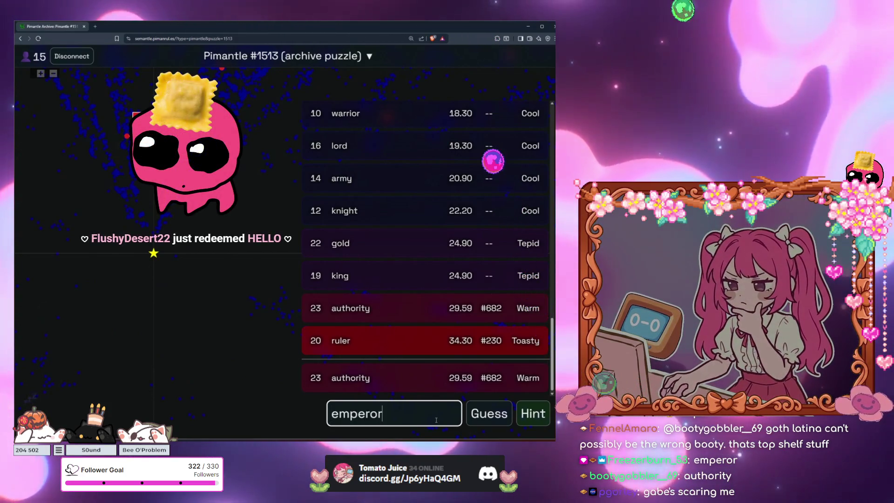
key(Return)
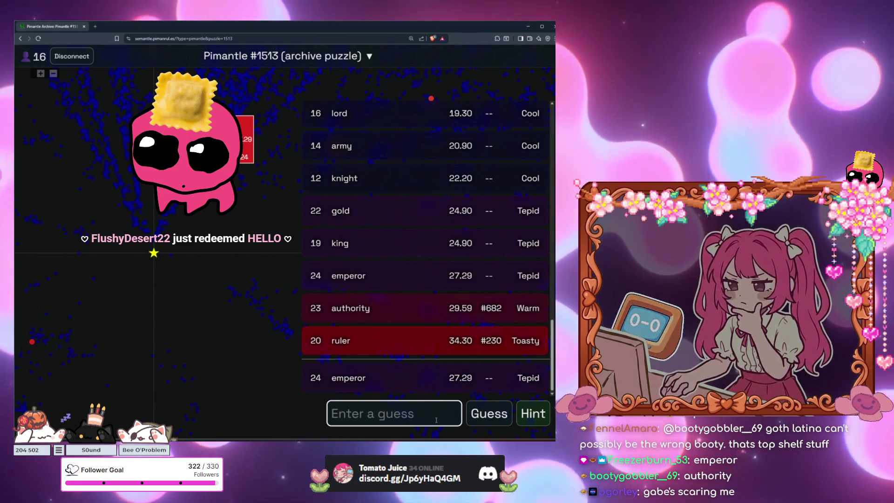
Solve #1513 with sovereign as guess 25, scoring 100.00.
text(soverig)
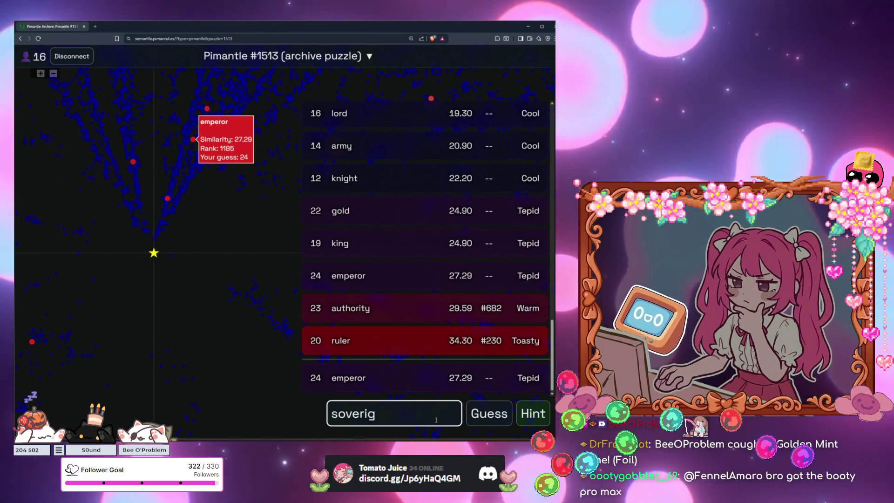
text(e)
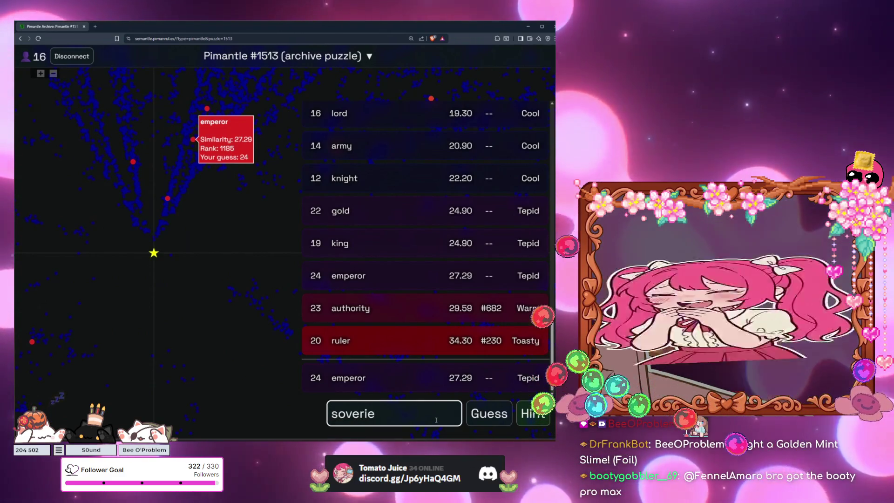
key(BackSpace)
text(eign)
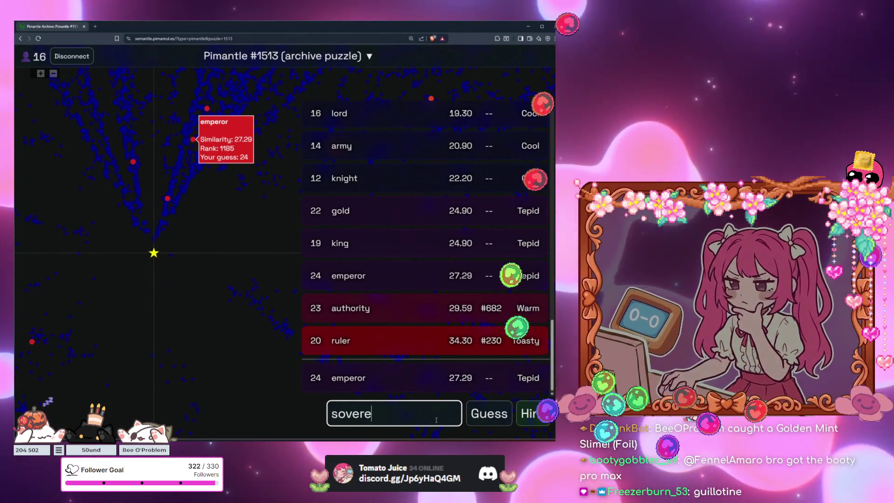
key(Return)
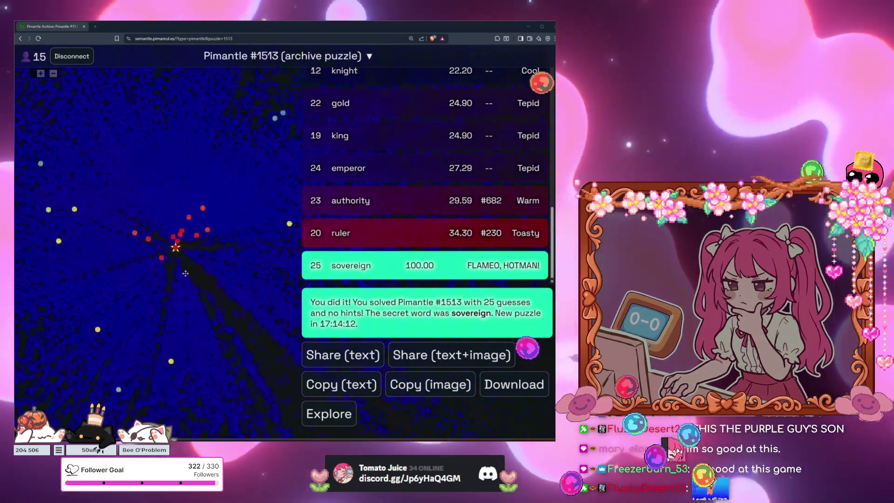
drag(335, 265, 382, 265)
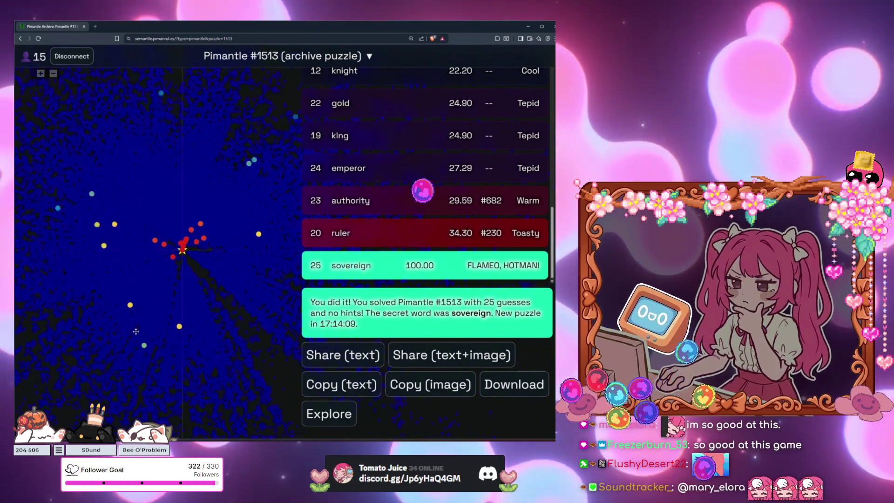
click(211, 194)
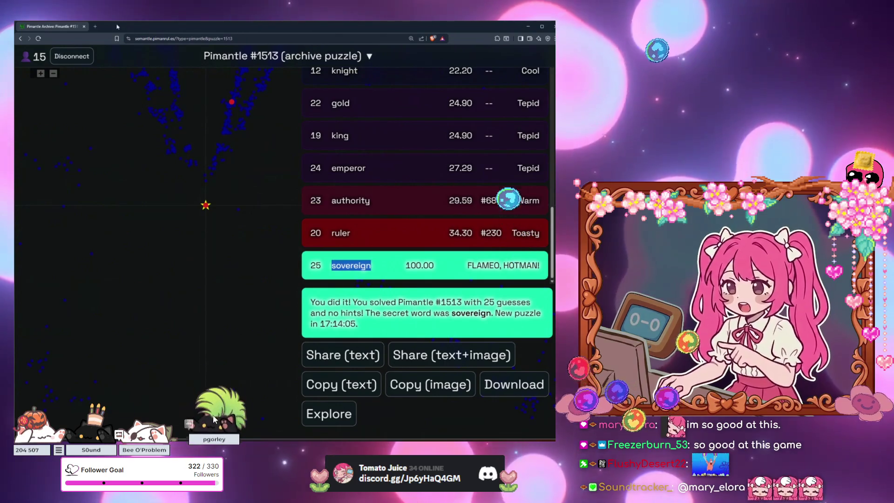
drag(94, 26, 94, 26)
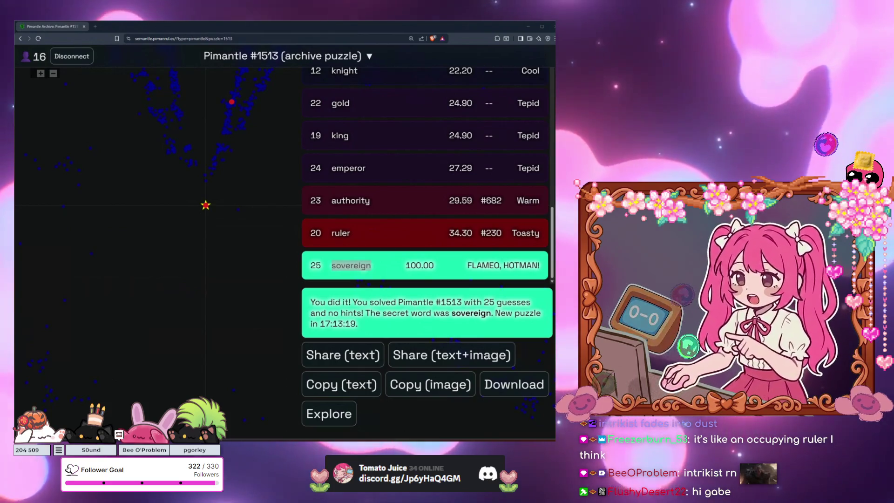
click(95, 26)
text(scrandle.com)
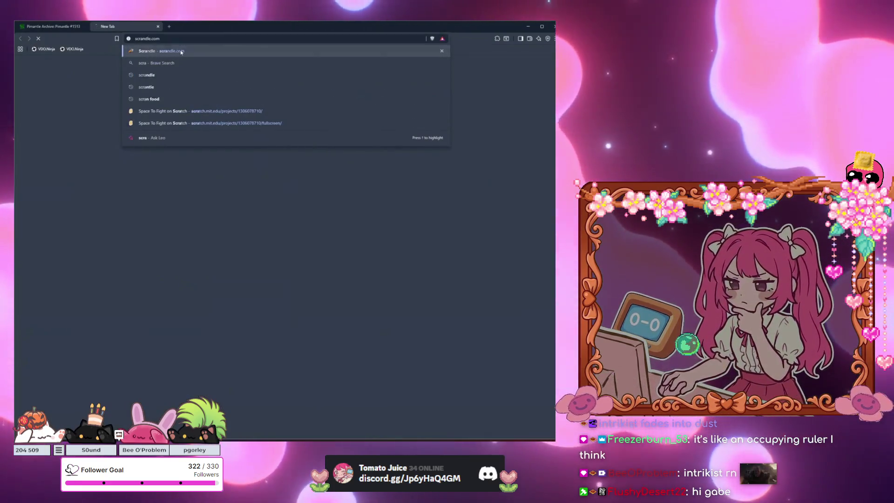
Load scrandle.com, try Practice, then start the ham and salami pizza versus tikka dirty fries bonus round.
key(Return)
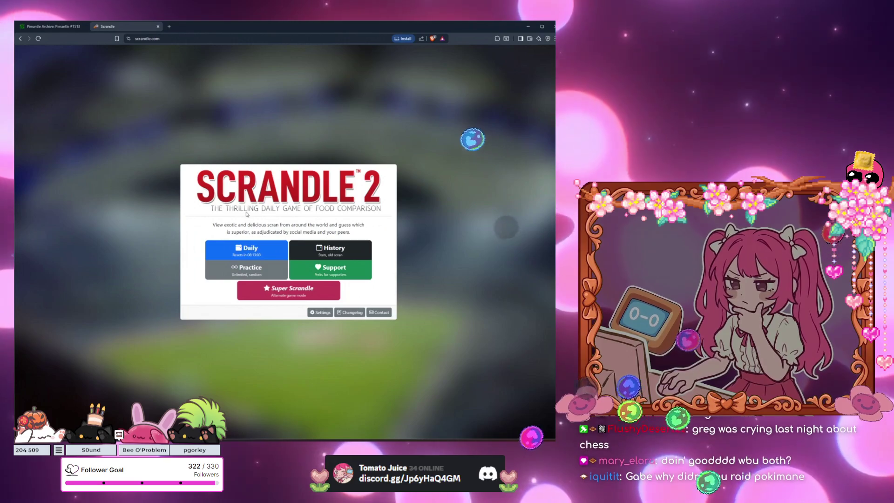
click(259, 272)
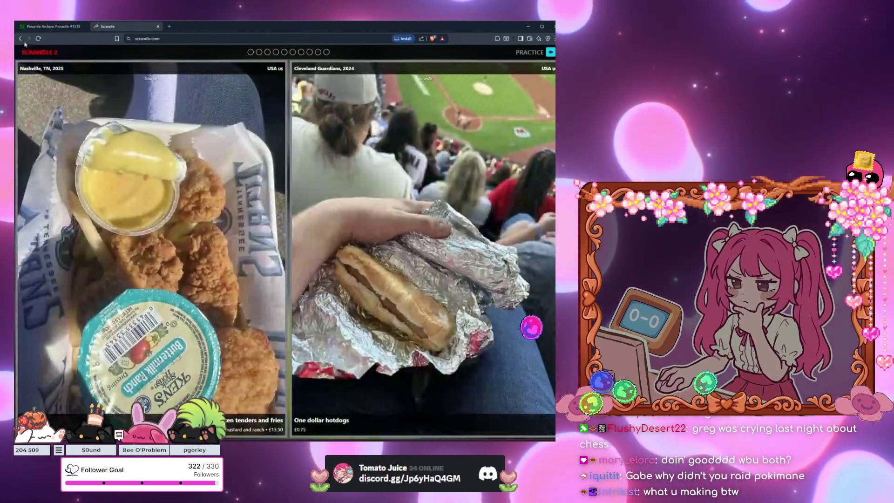
click(20, 38)
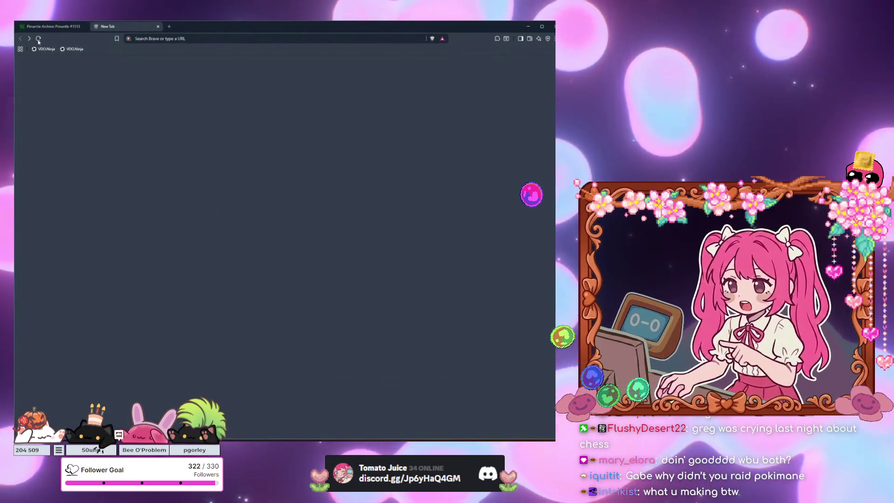
click(29, 39)
click(273, 256)
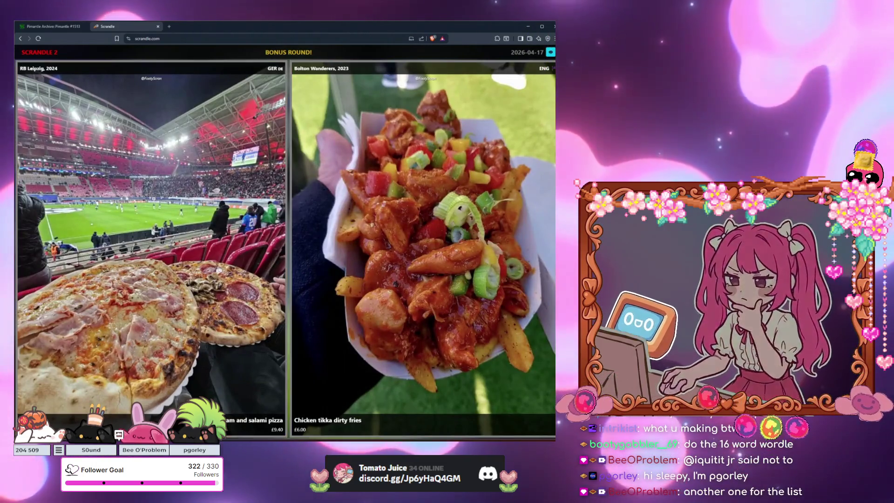
key(alt+Tab)
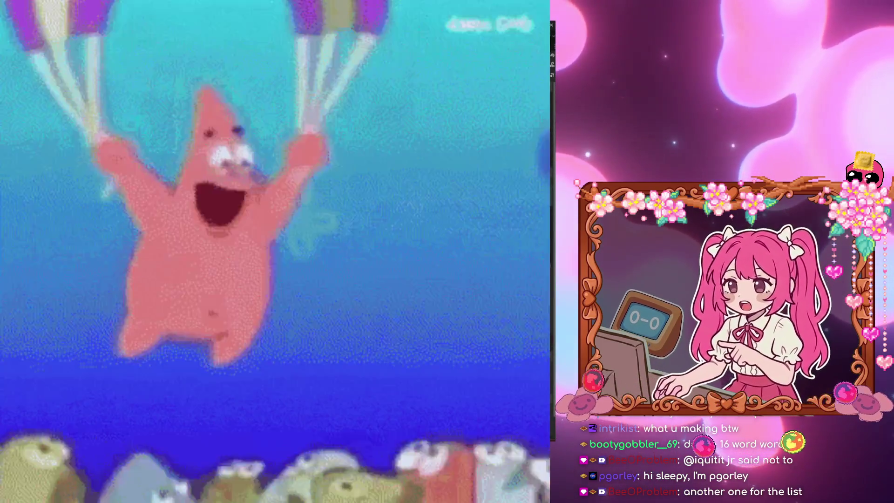
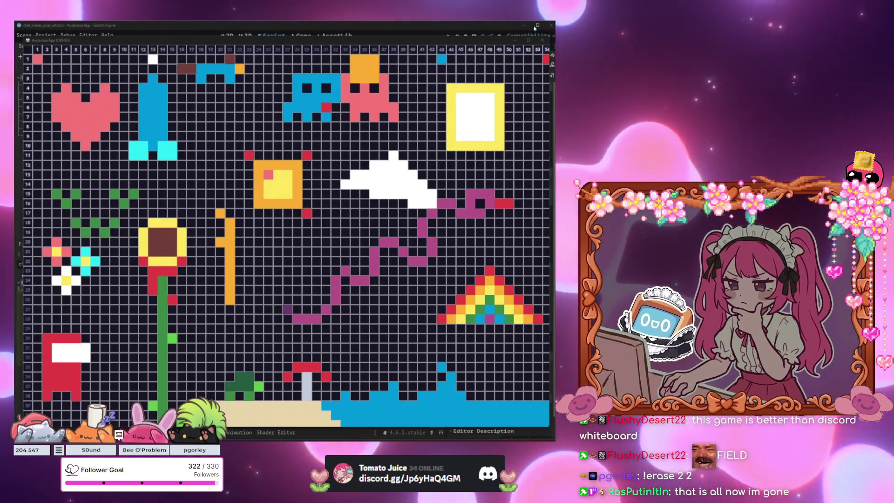
Bring the script editor and the running pixel-art app forward, nudging the app window up.
click(545, 41)
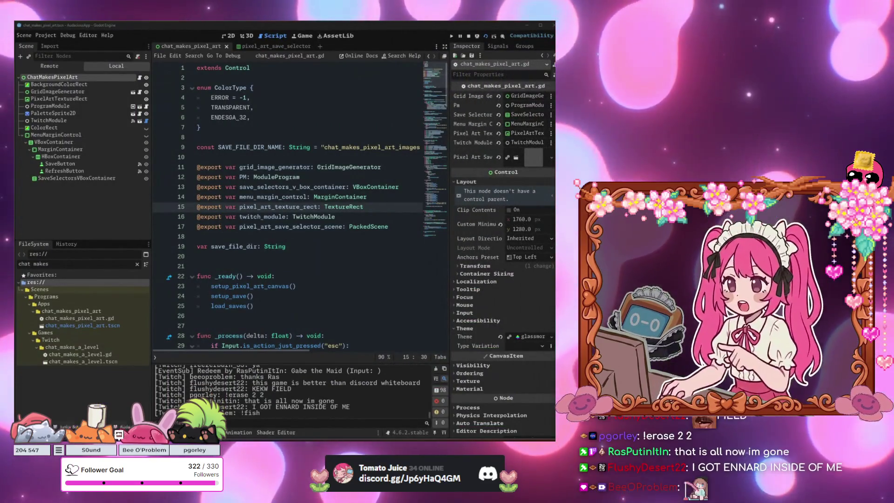
click(132, 405)
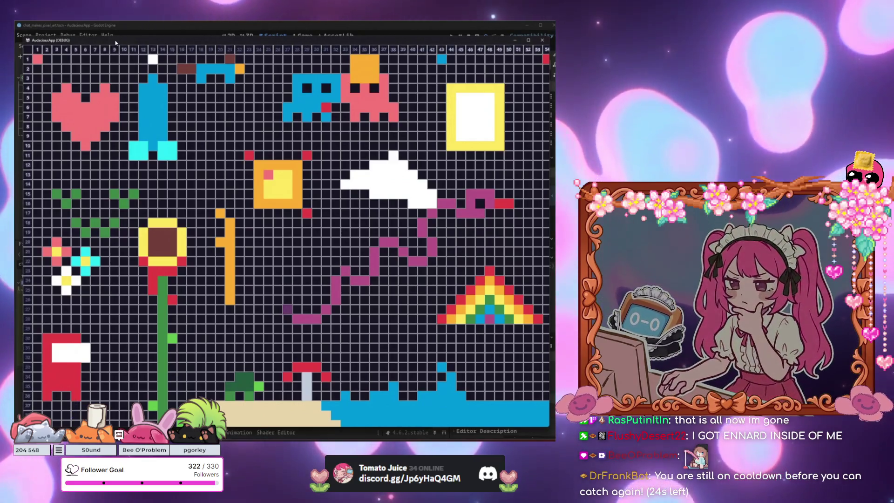
drag(125, 43, 129, 40)
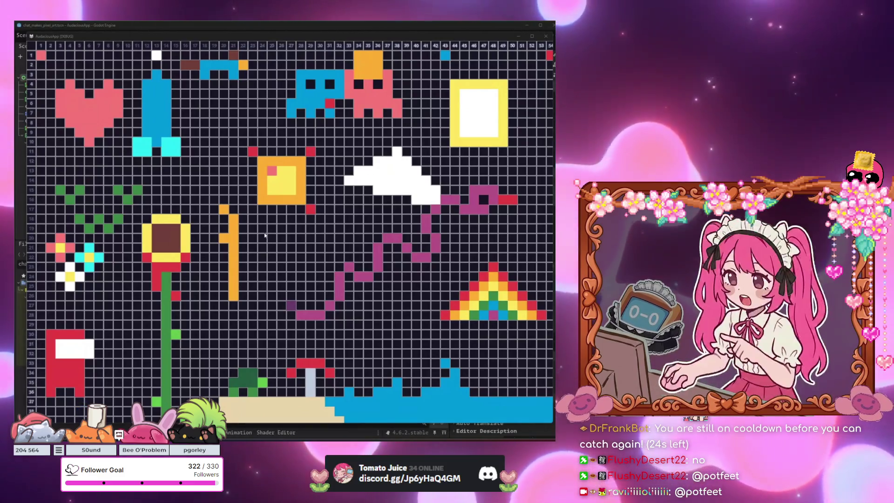
Peek at the saved-drawings list, then stop and relaunch the pixel-art app with a blank grid.
key(Tab)
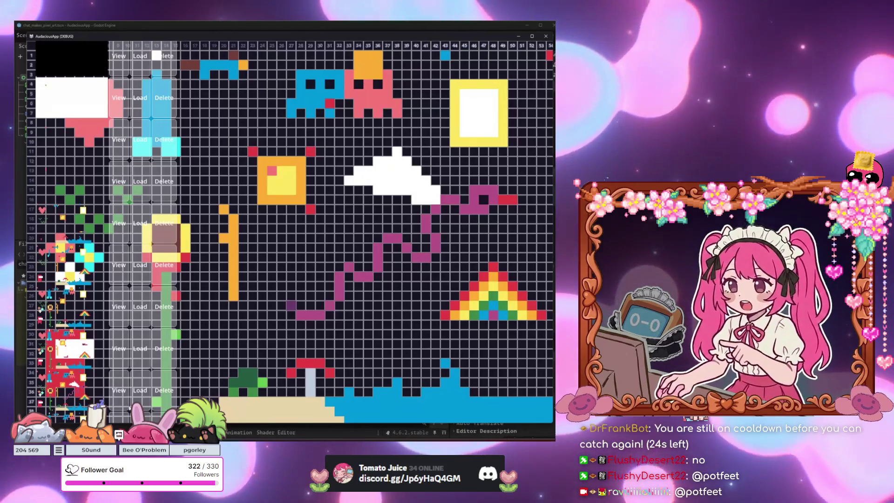
key(Tab)
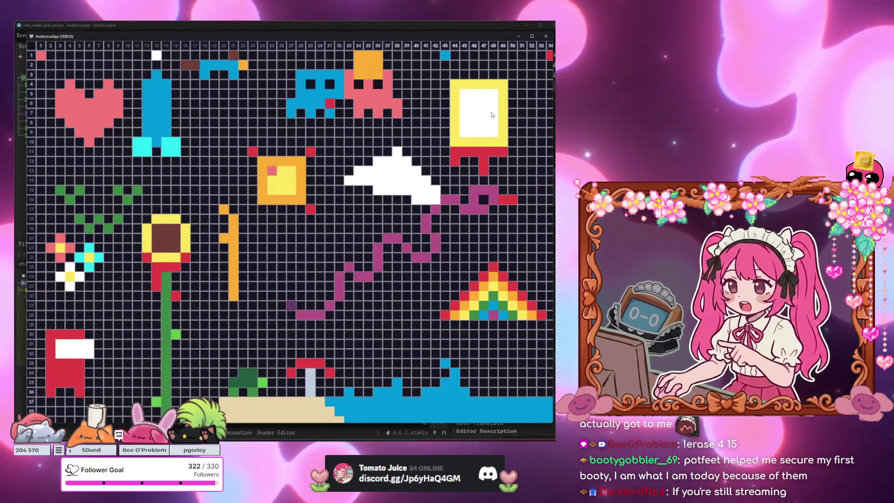
click(545, 36)
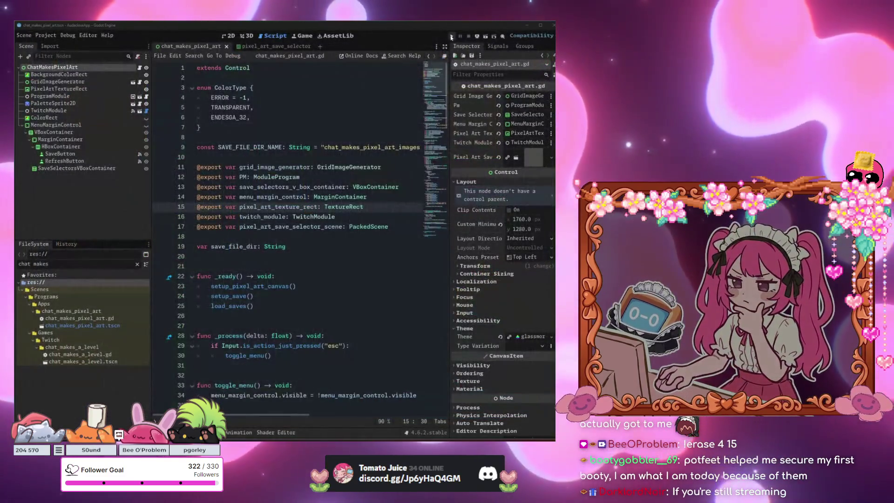
click(451, 37)
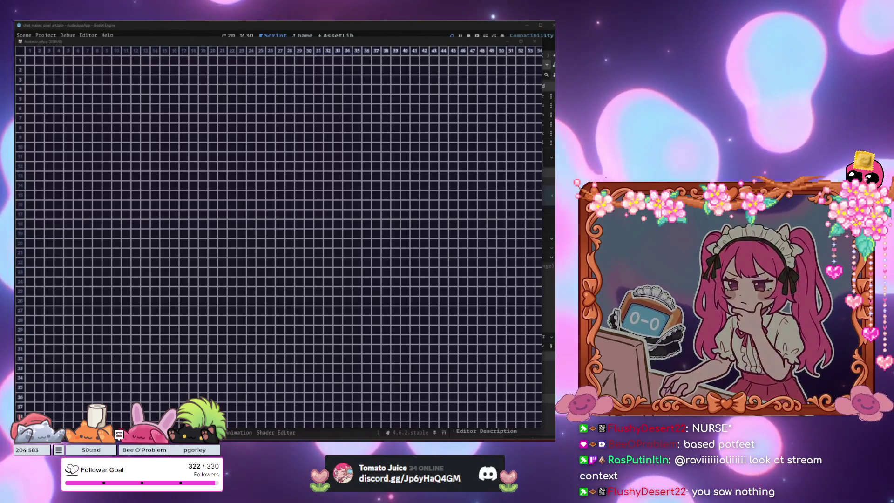
Switch to the Discord window showing the #stream-context-chat channel.
key(alt+Tab)
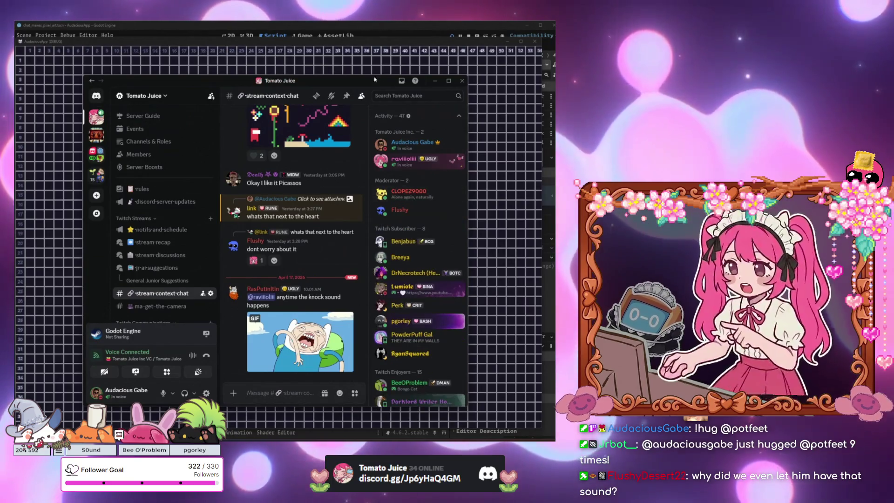
Drag the Discord chat window off to the right edge of the screen.
drag(370, 82, 791, 84)
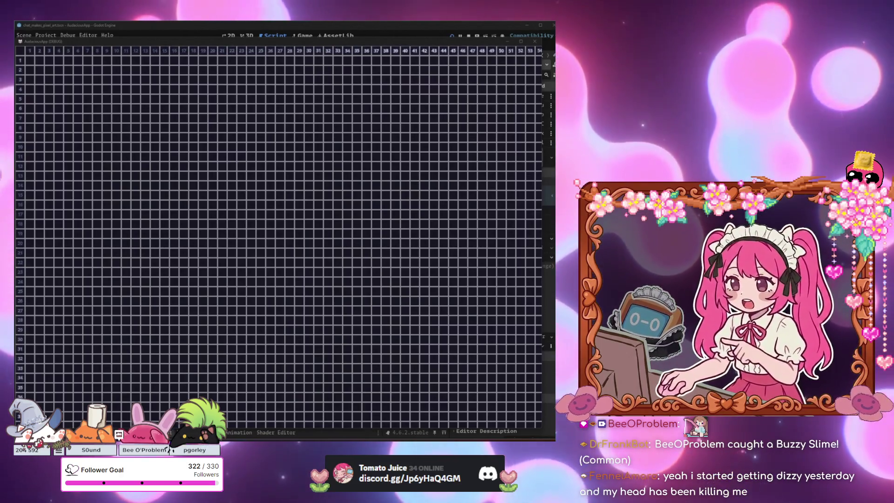
Show the desktop with Win+D while the pixel-art app keeps running.
key(super+d)
key(super+d)
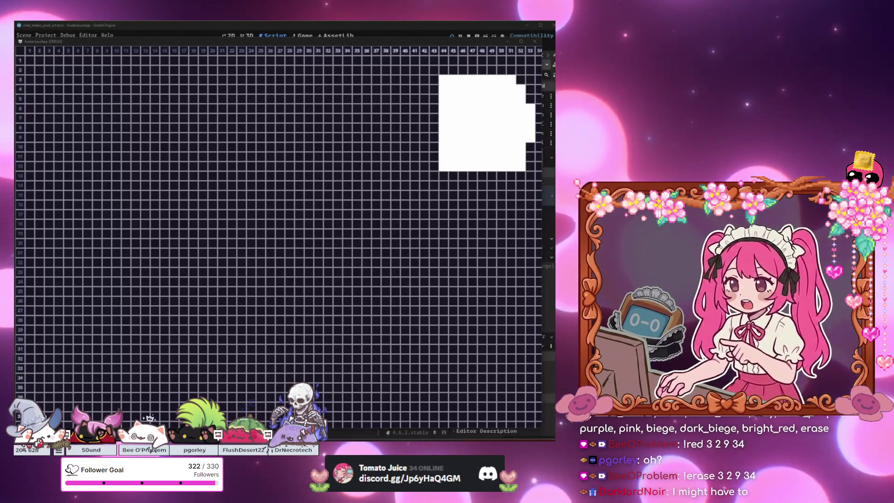
Close the 'sovereign - Brave Search' tab and open a new blank tab in Brave.
click(125, 27)
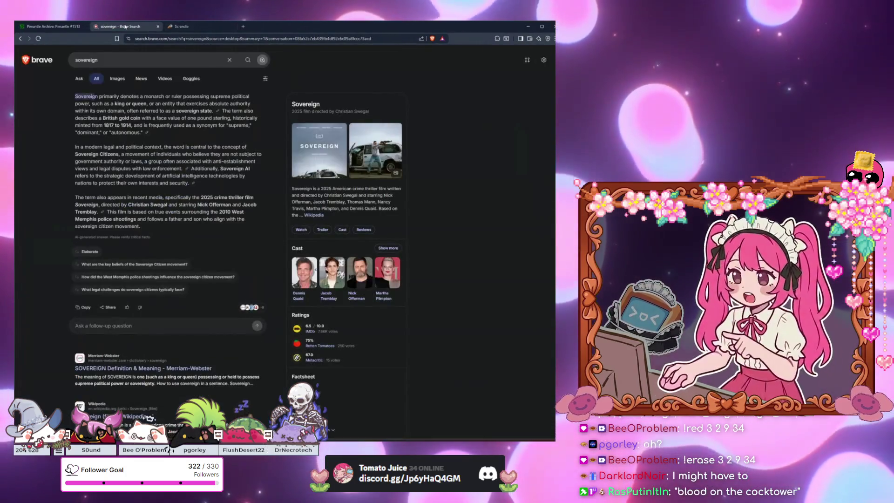
middle_click(125, 27)
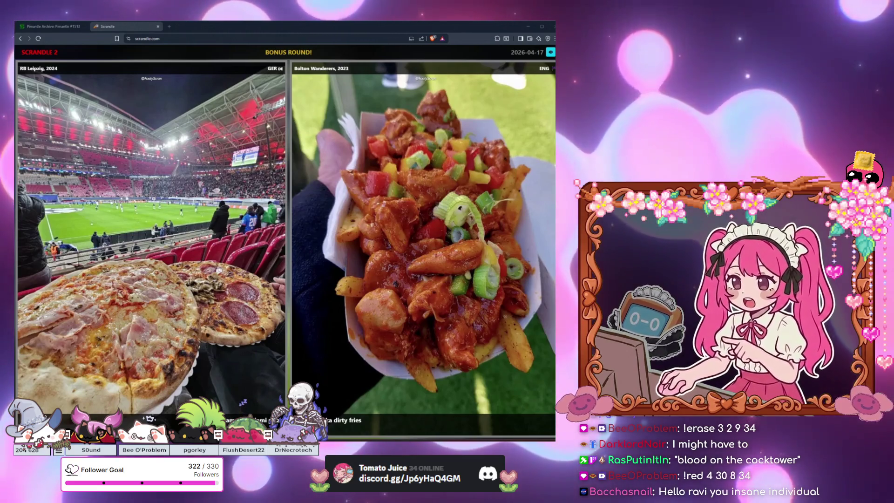
click(59, 27)
key(ctrl+t)
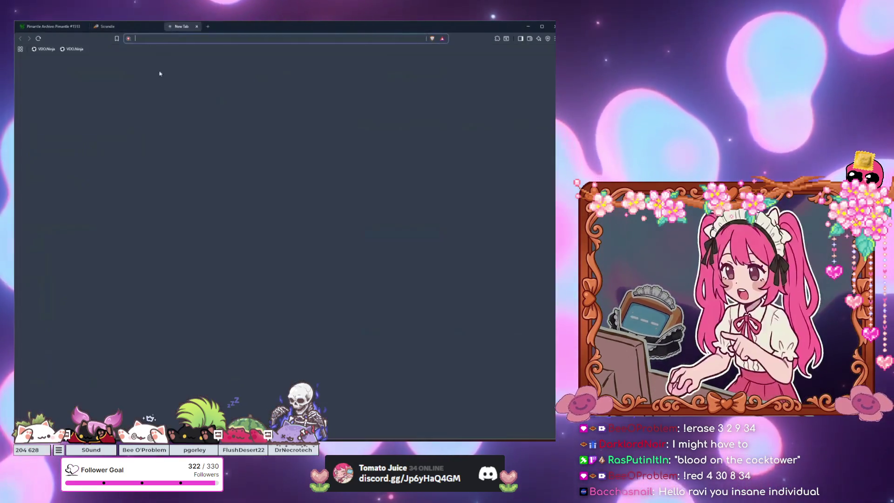
Switch back to the Godot editor and relaunch the pixel-grid app with F5.
key(alt+Tab)
key(F5)
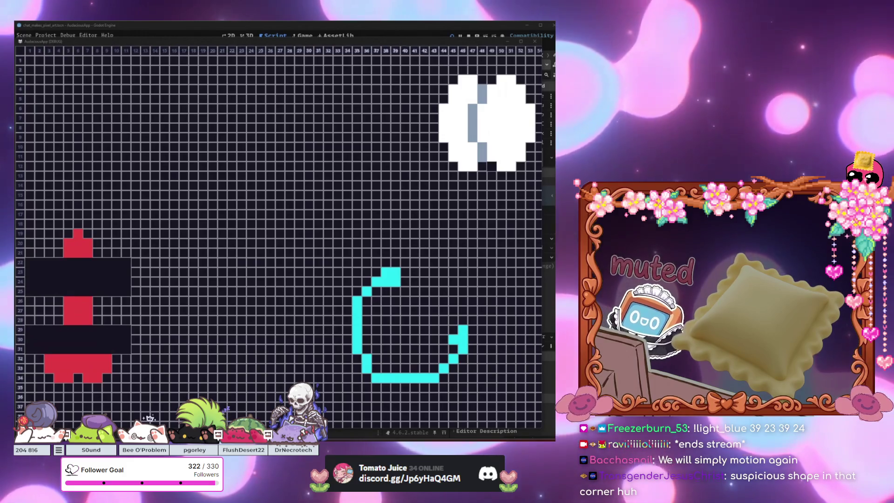
Drag the Twitch stream page over the running pixel-art game window.
mouse_move(554, 98)
mouse_down()
mouse_move(218, 61)
mouse_move(237, 55)
mouse_up()
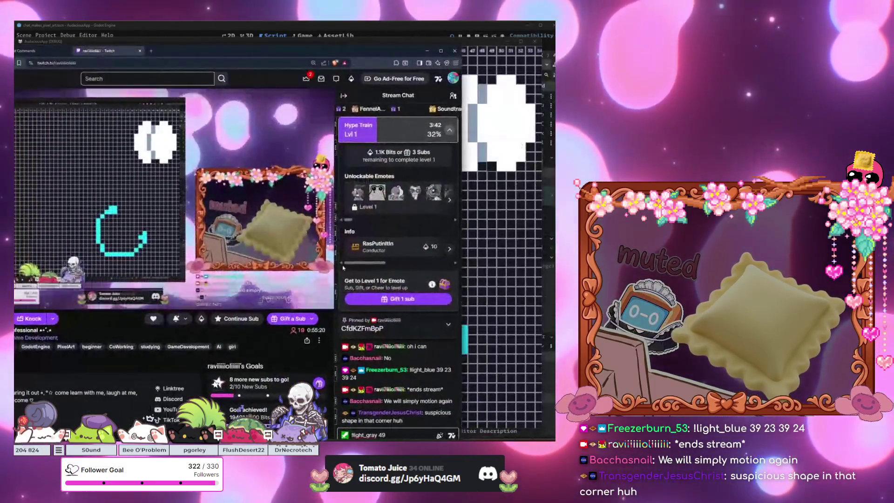
Scroll through the Twitch stream chat while chat paints the pixel canvas.
mouse_move(387, 263)
mouse_down()
mouse_move(439, 264)
mouse_move(347, 266)
mouse_up()
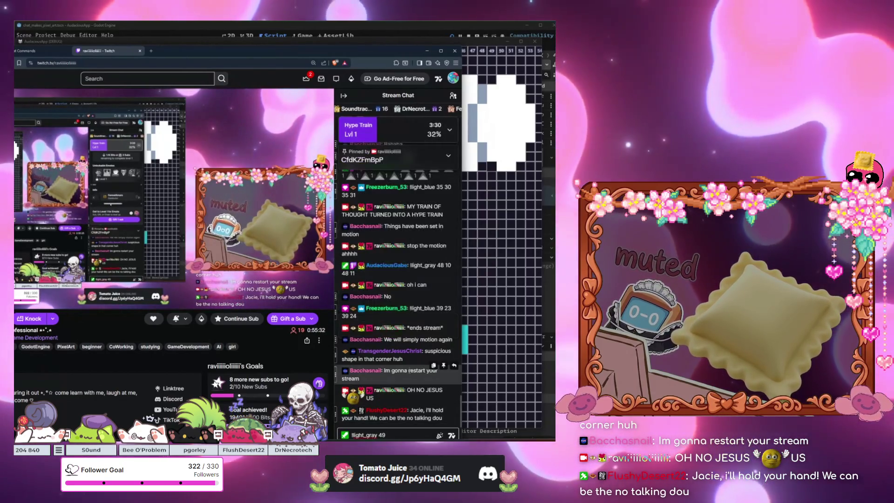
scroll(400, 302, up, 3)
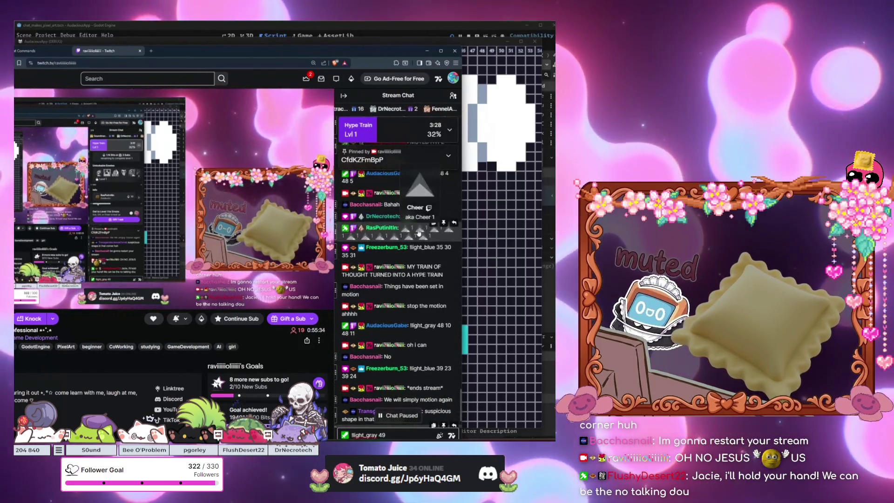
scroll(410, 321, down, 5)
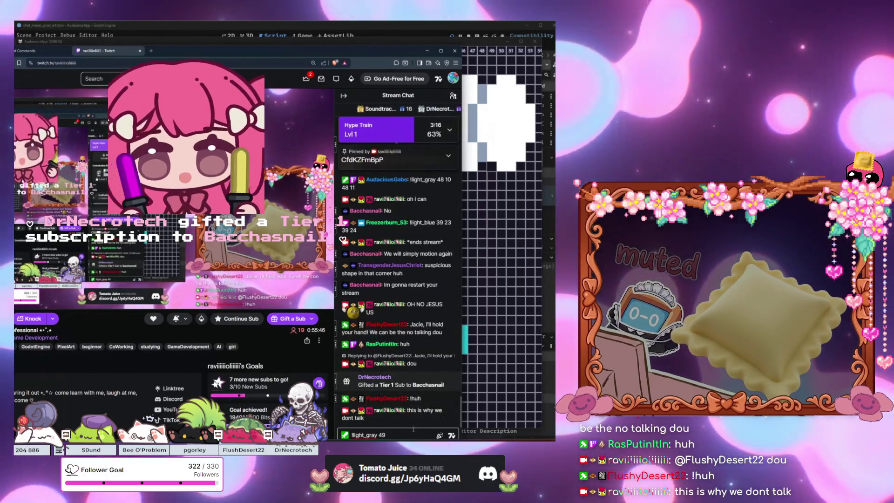
scroll(409, 341, up, 1)
scroll(408, 340, up, 5)
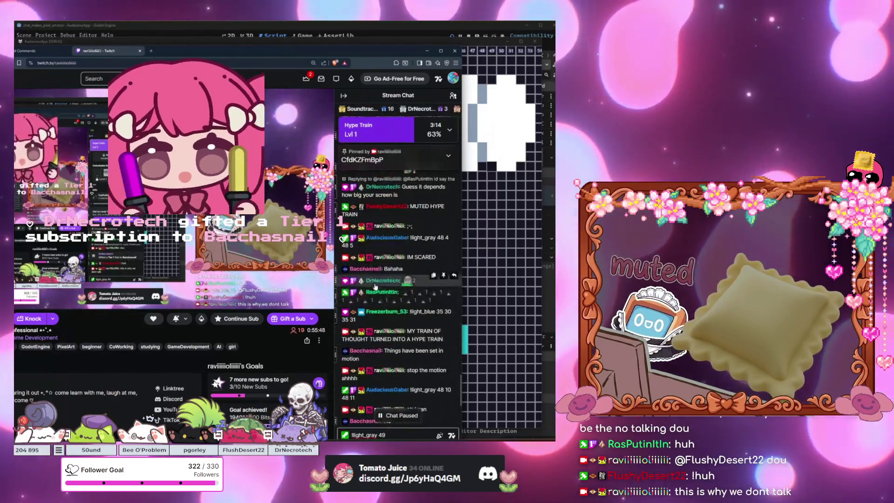
scroll(449, 304, down, 6)
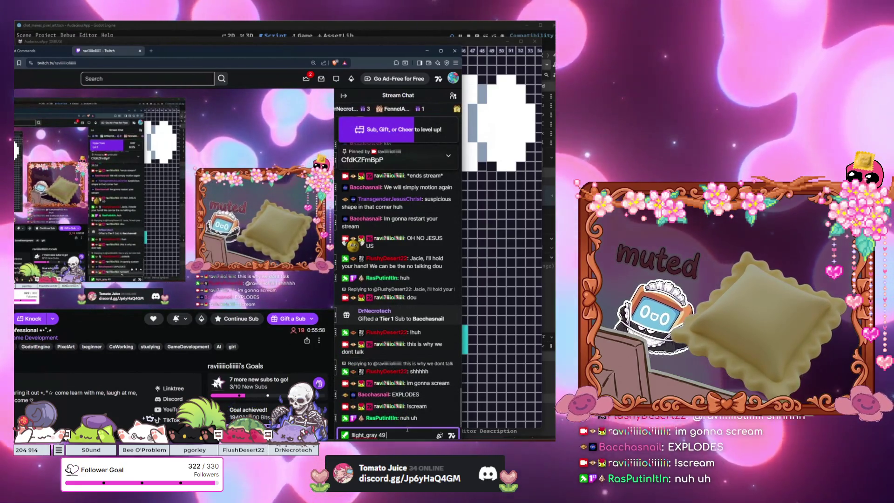
Minimise the Twitch page to return to Godot and move the pixel-art window lower.
drag(398, 52, 405, 37)
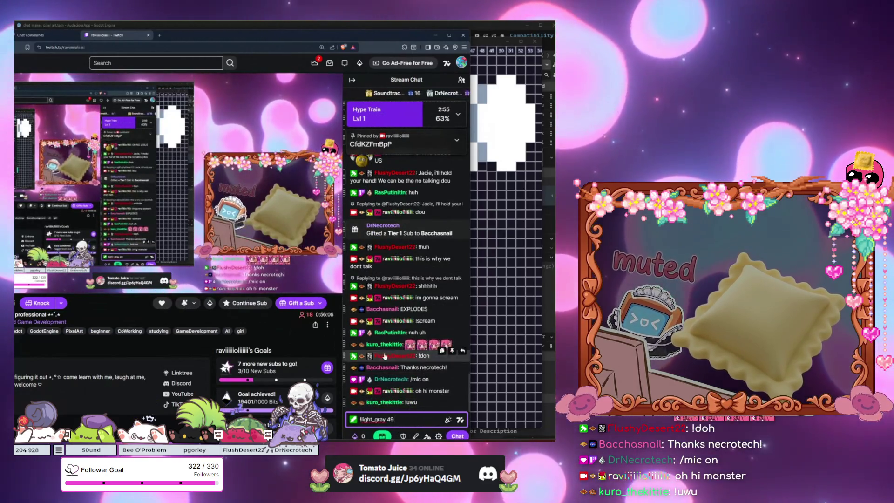
key(super+Down)
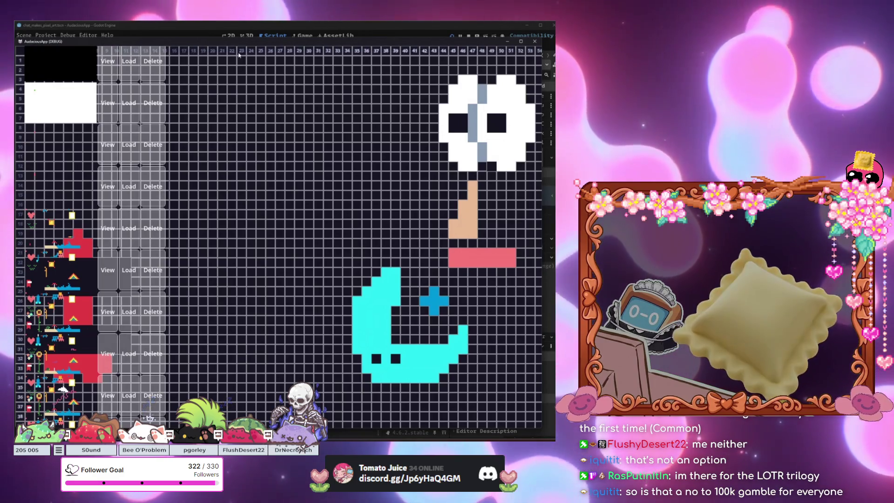
mouse_move(244, 45)
mouse_down()
mouse_move(349, 148)
mouse_move(286, 38)
mouse_move(277, 68)
mouse_move(244, 91)
mouse_move(260, 255)
mouse_up()
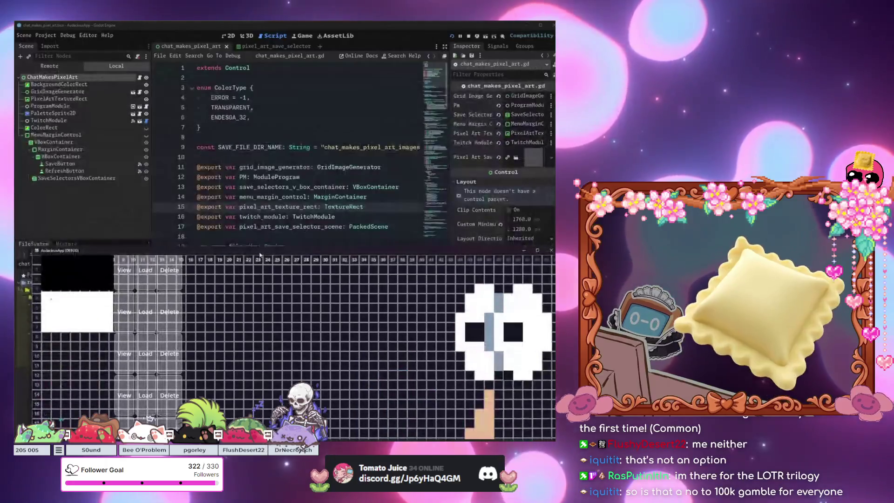
Move the pixel-art window down, return to chat_makes_pixel_art, and select MenuMarginControl.
mouse_move(455, 253)
mouse_down()
mouse_move(303, 140)
mouse_move(393, 83)
mouse_move(424, 191)
mouse_up()
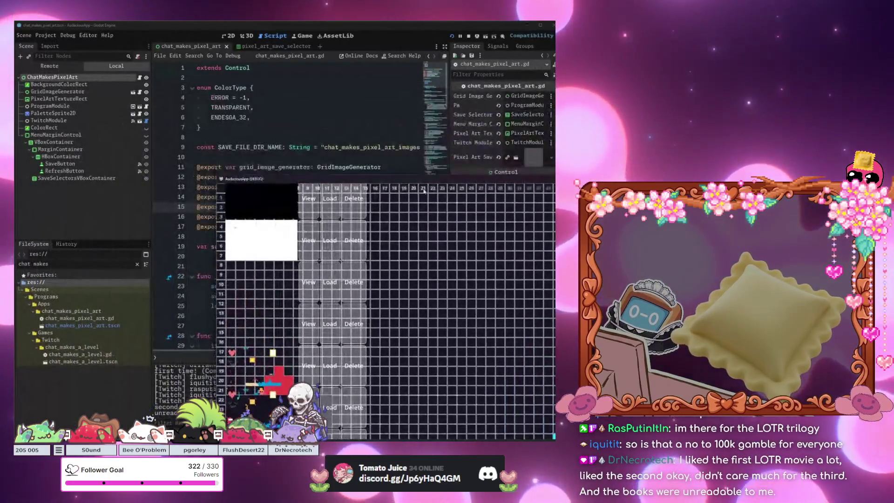
mouse_move(371, 182)
mouse_down()
mouse_move(331, 34)
mouse_move(341, 225)
mouse_up()
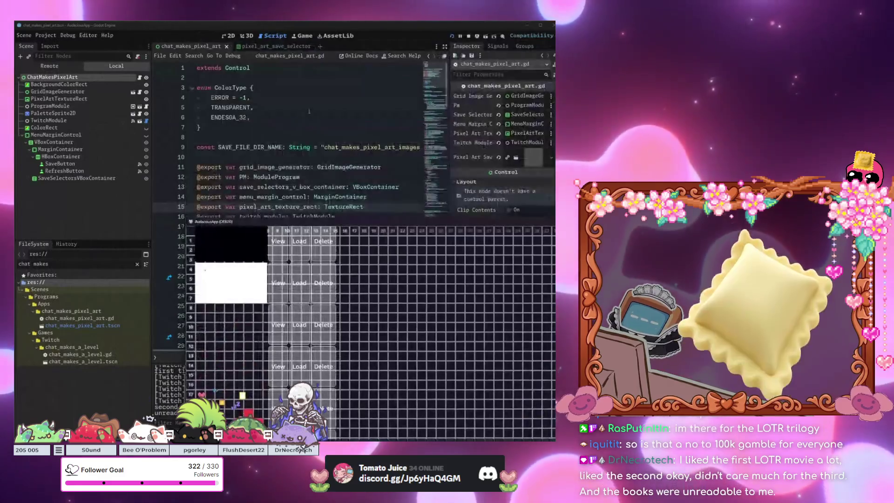
click(277, 48)
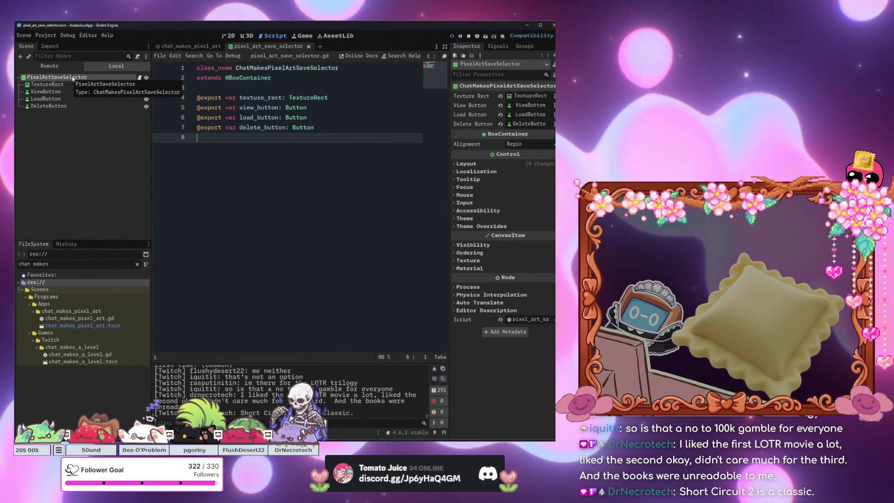
click(192, 47)
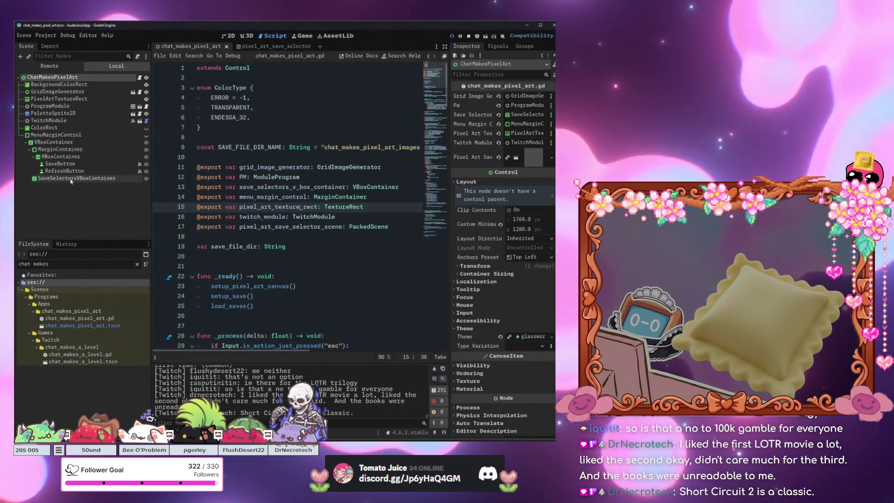
click(60, 143)
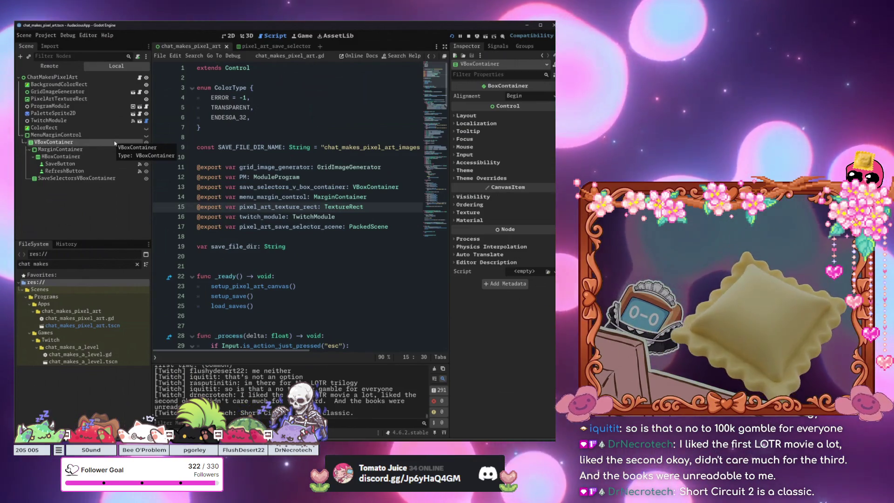
click(108, 134)
Add a ScrollContainer and nest the VBoxContainer inside it.
key(ctrl+a)
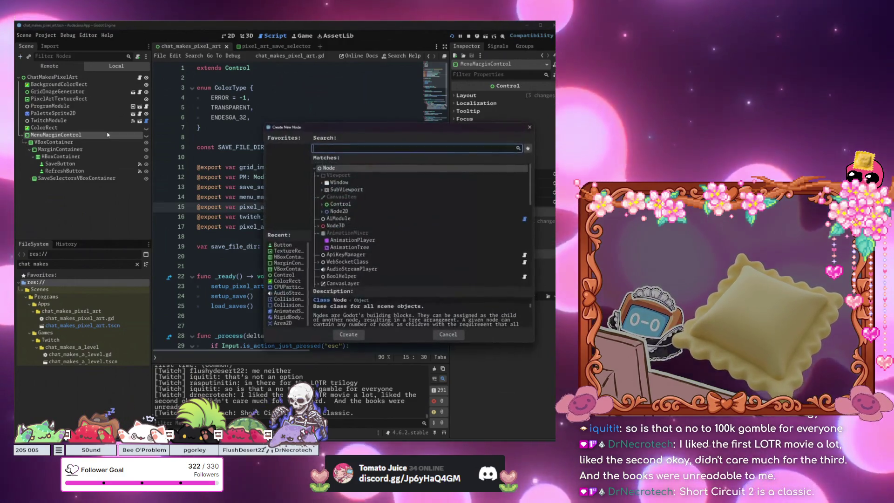
text(scroll)
key(Up)
key(Up)
key(Up)
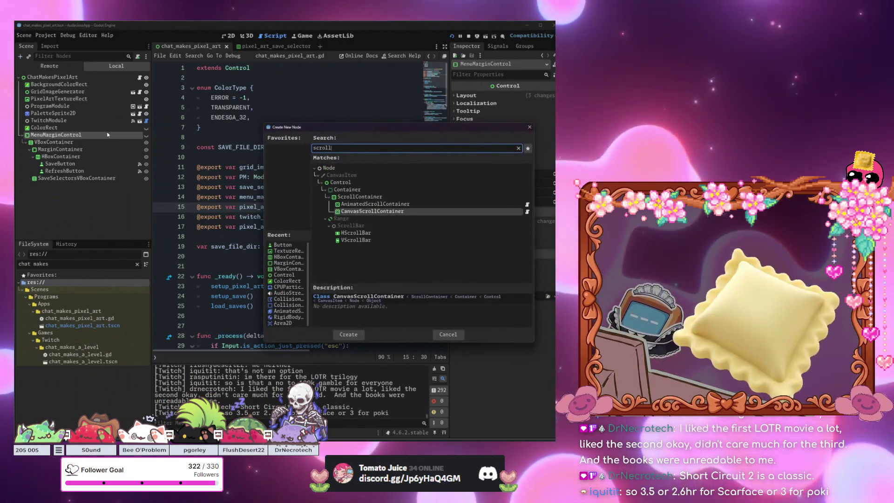
key(Return)
drag(56, 185, 59, 142)
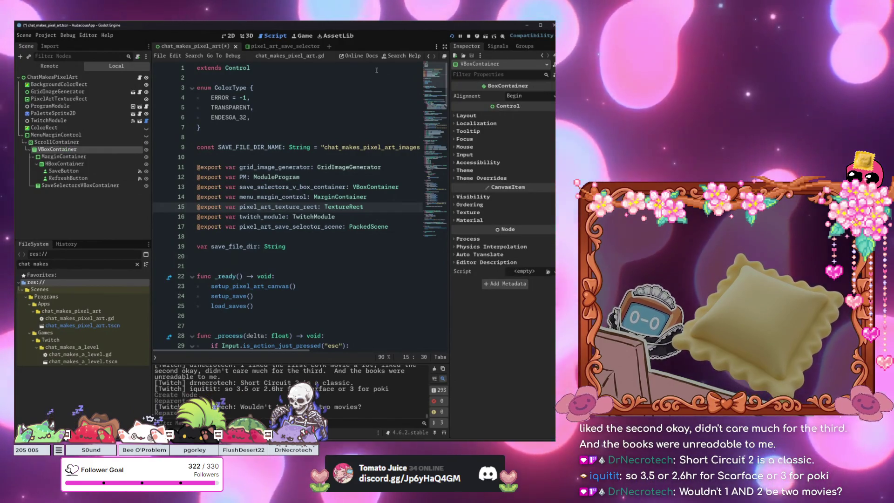
Set the ScrollContainer's vertical container sizing to Fill in the 2D view.
key(ctrl+F1)
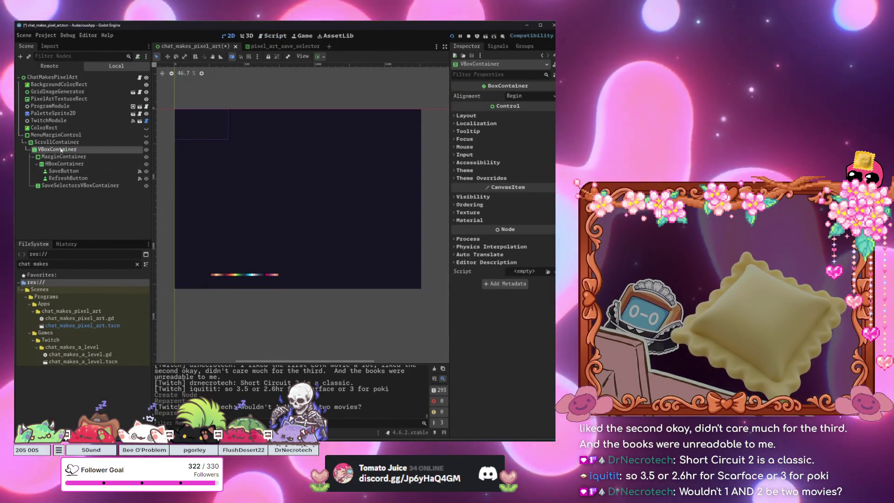
click(65, 142)
click(65, 135)
click(70, 143)
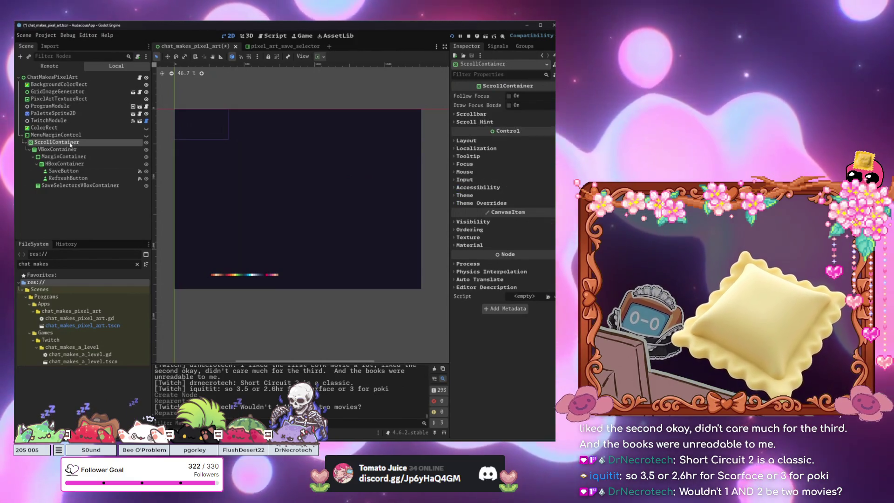
click(320, 57)
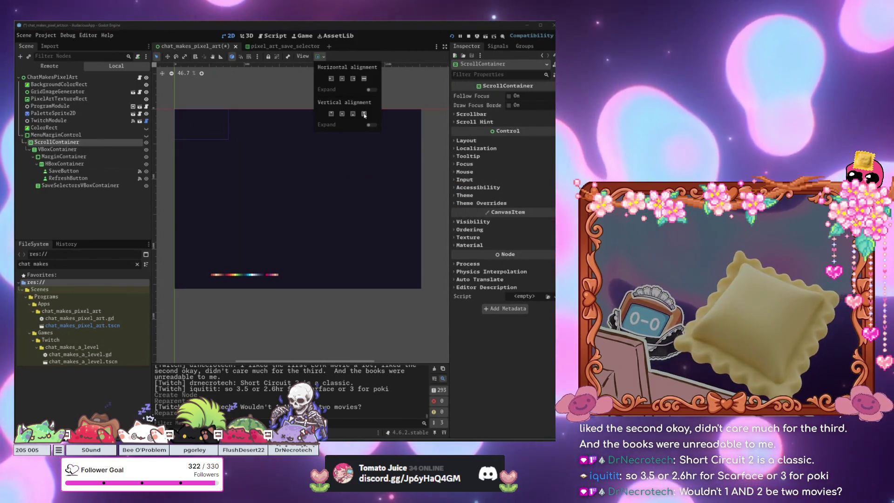
click(364, 114)
click(148, 136)
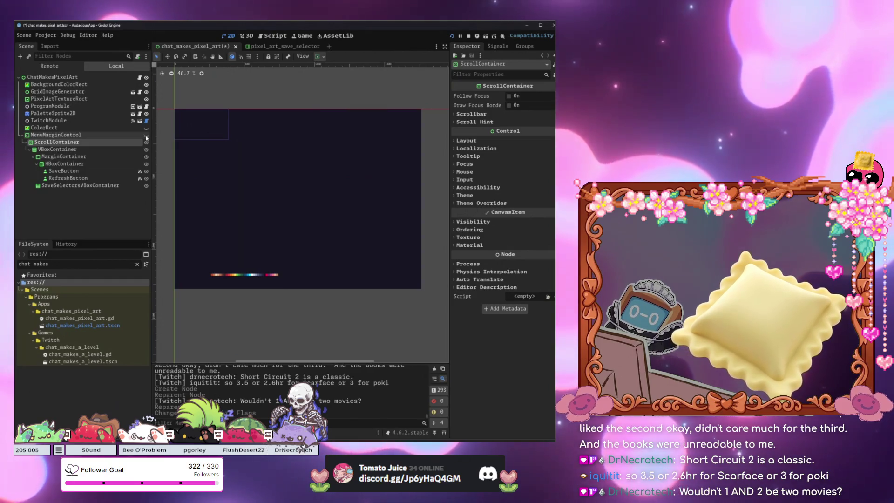
Unhide MenuMarginControl so Save Button and Refresh show, then test-run the scene (F6).
click(145, 136)
click(83, 150)
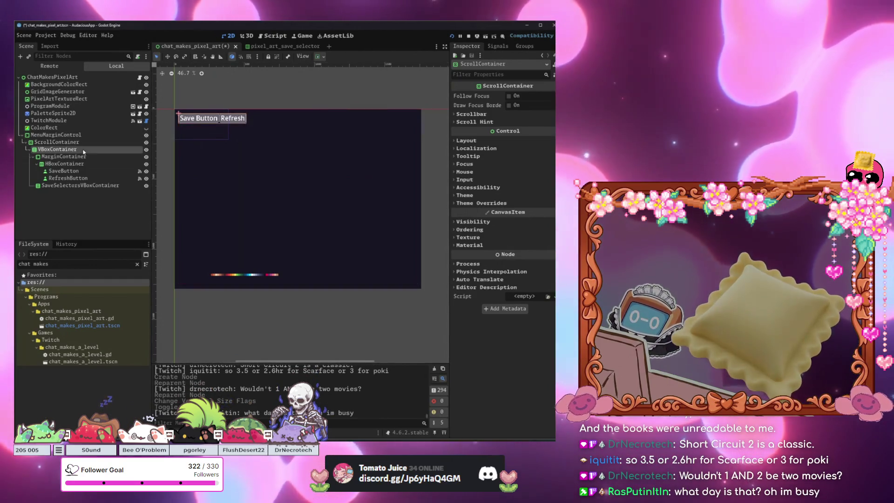
click(56, 142)
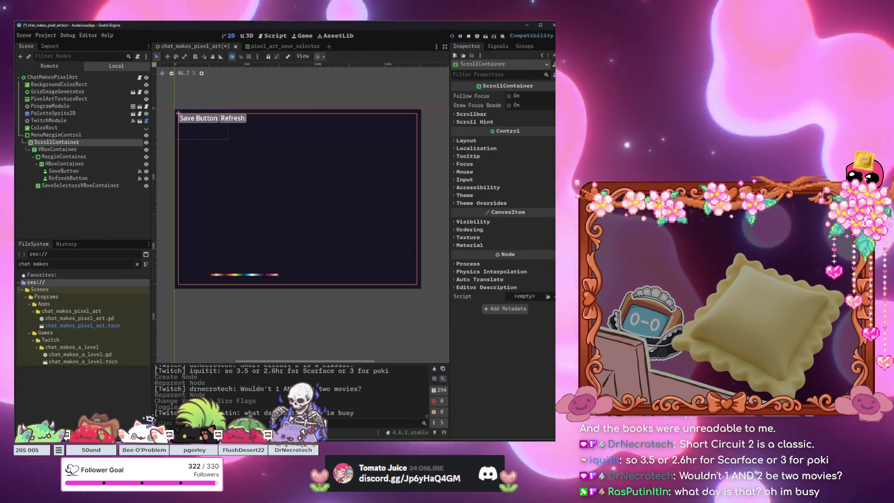
key(F6)
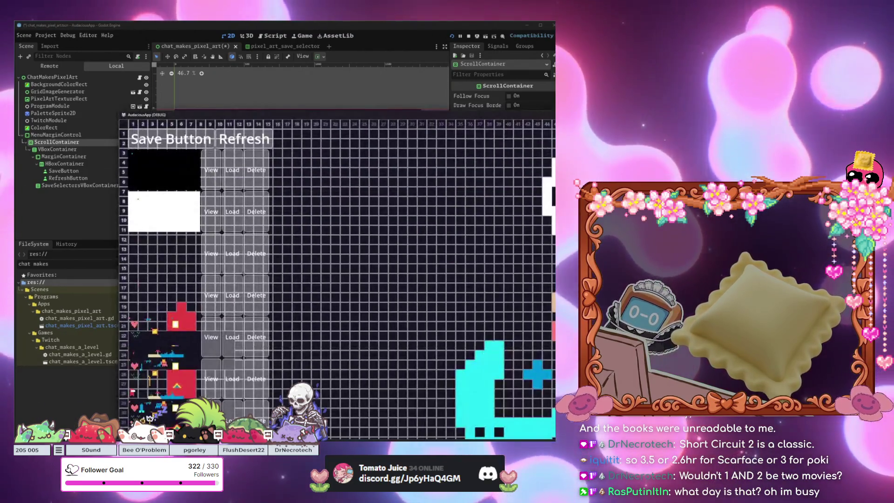
Scroll through the save rows in the running pixel-art app, then stop the test run.
scroll(195, 279, down, 3)
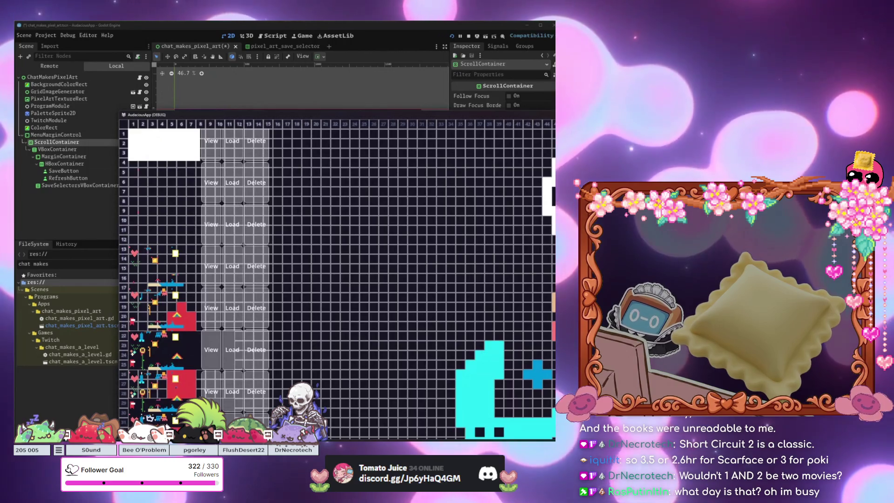
scroll(196, 233, up, 2)
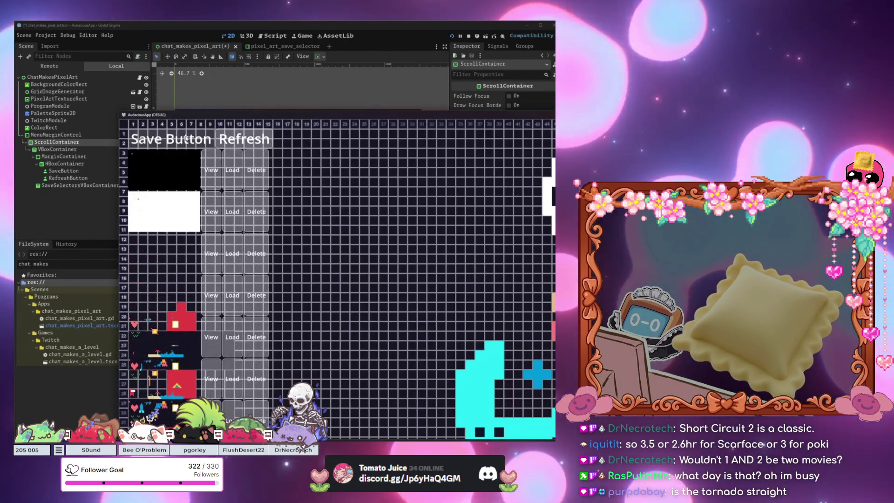
drag(553, 117, 539, 31)
scroll(269, 324, down, 3)
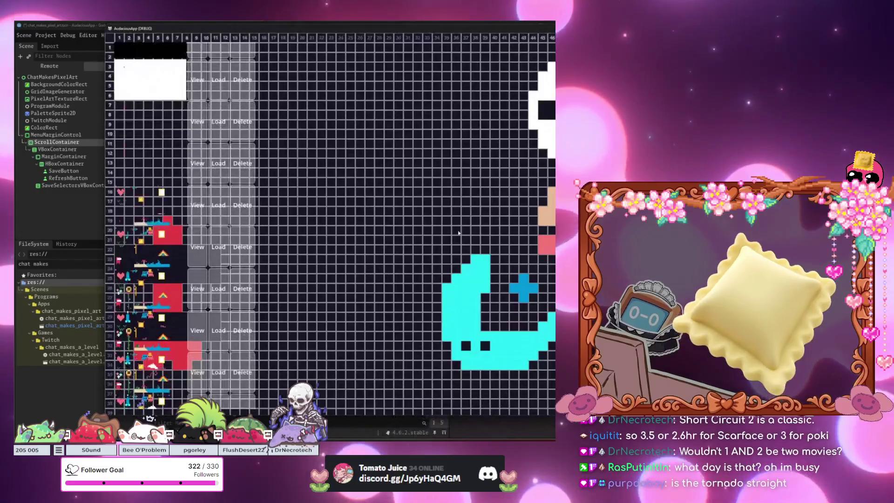
scroll(327, 359, up, 3)
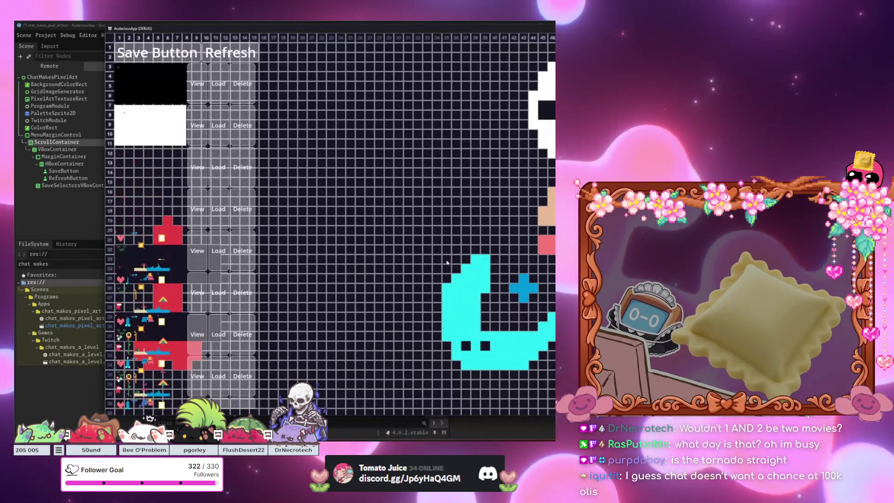
key(F8)
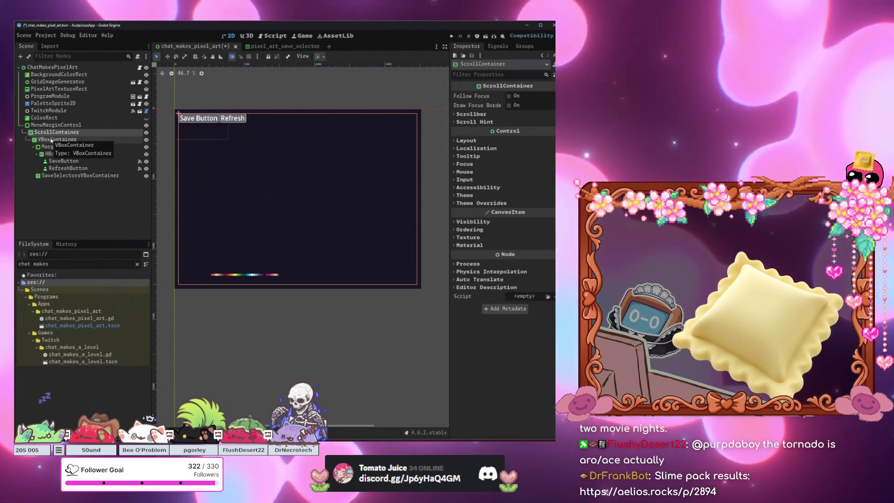
Set VBoxContainer's horizontal sizing to Fill, select SaveSelectorsVBoxContainer, and bring the Aelios browser forward.
click(51, 140)
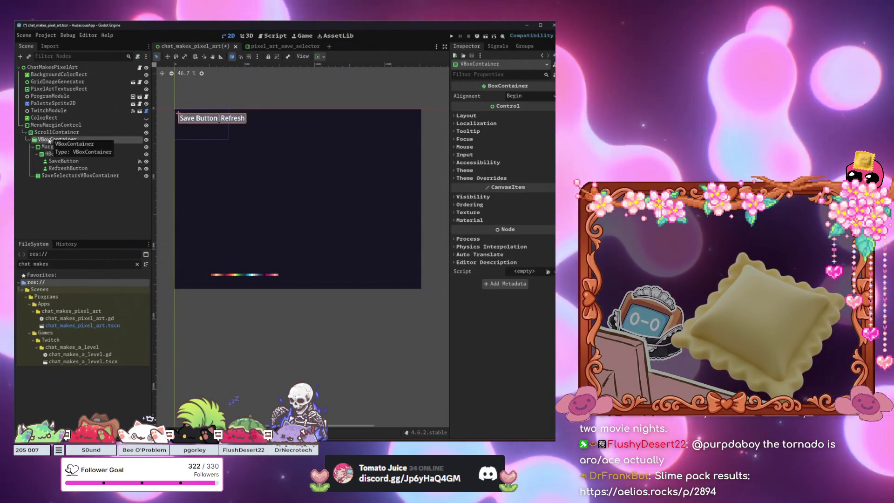
click(323, 56)
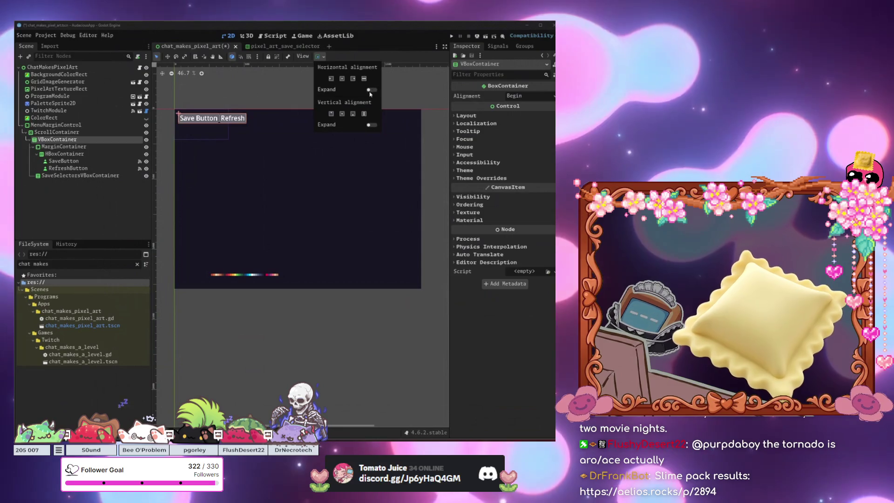
click(80, 175)
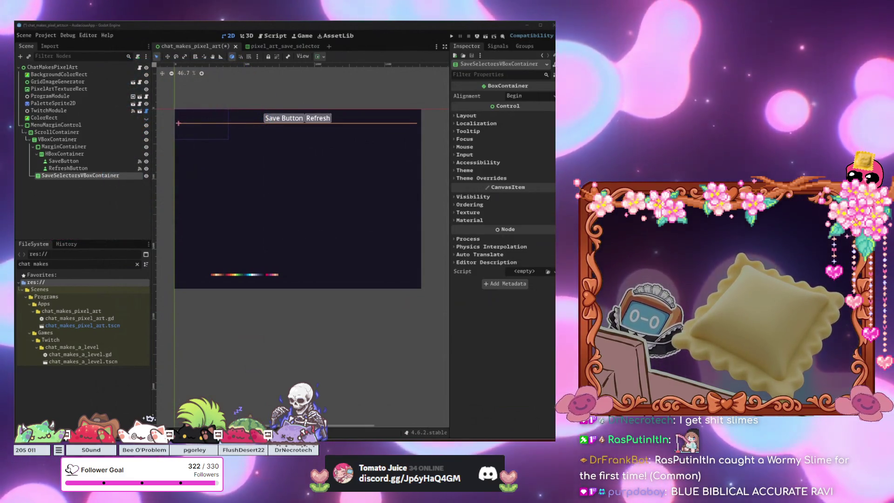
mouse_move(454, 188)
mouse_down()
mouse_move(392, 190)
mouse_move(399, 191)
mouse_move(330, 177)
mouse_move(286, 126)
mouse_move(208, 80)
mouse_move(161, 82)
mouse_up()
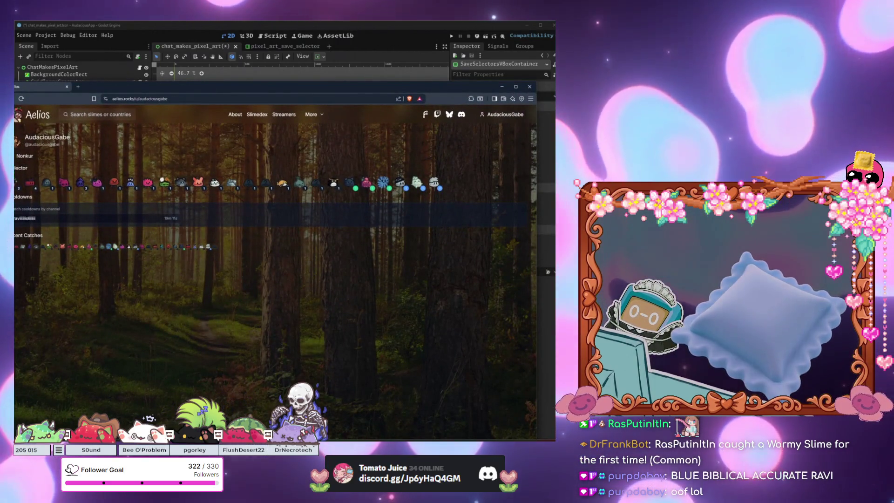
Bring the Godot editor back in front of the Aelios slime profile page.
click(419, 77)
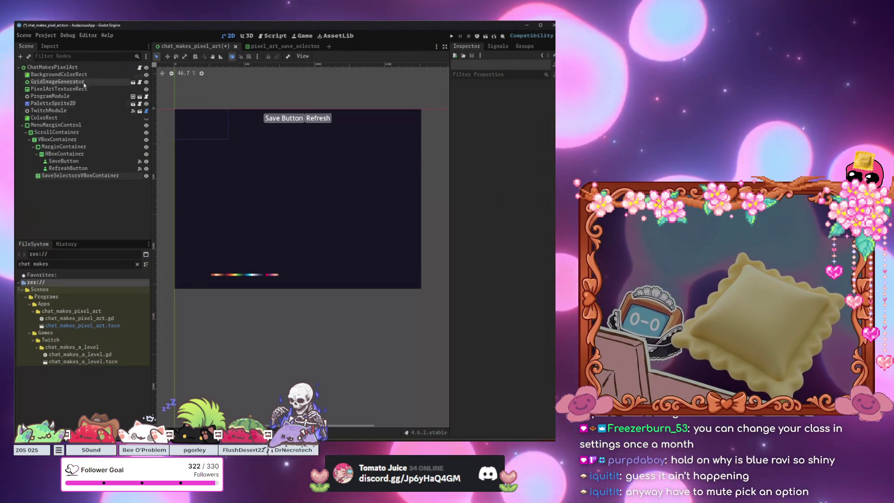
Open the root node's script, widen the script editor, then open the chat_makes_a_level scene.
click(139, 68)
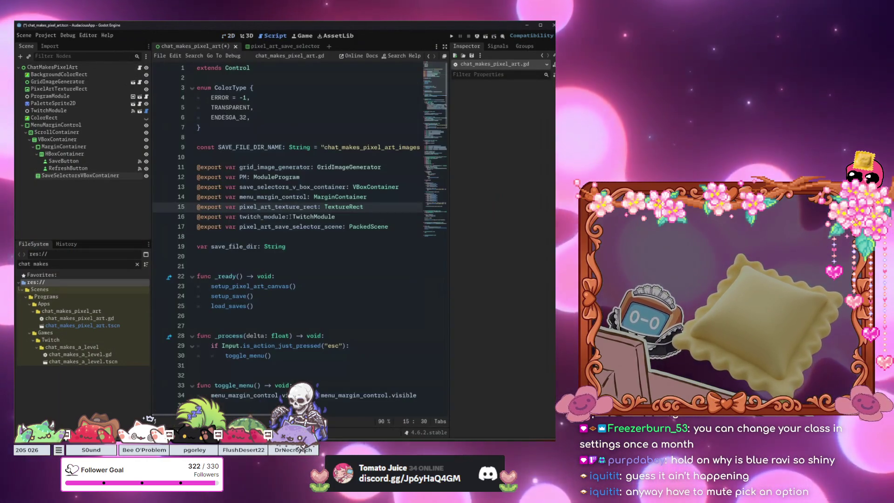
scroll(294, 235, down, 9)
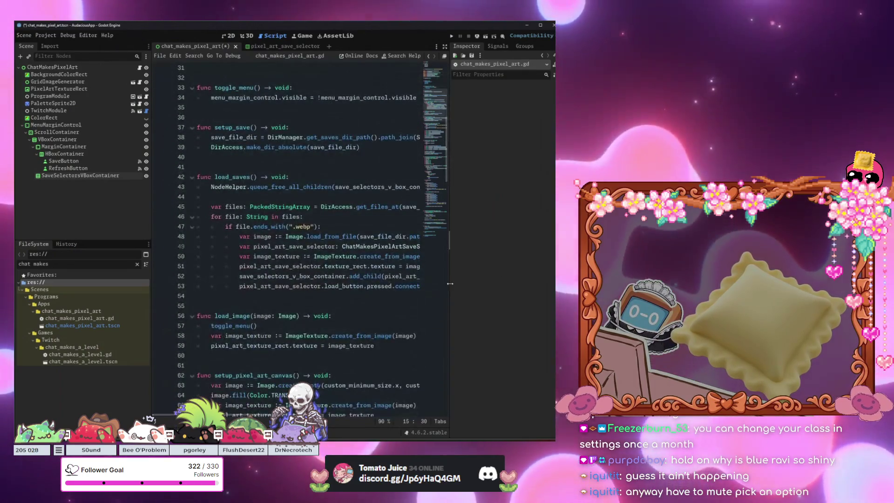
drag(449, 286, 487, 286)
scroll(298, 296, up, 10)
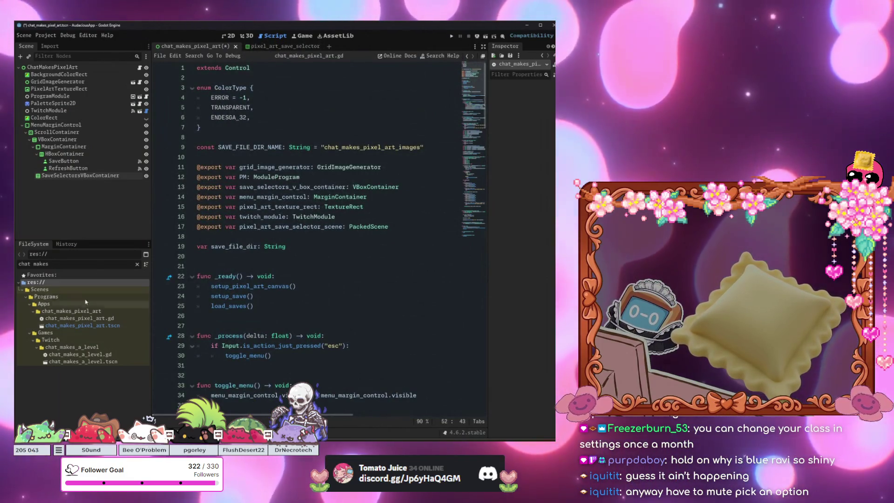
double_click(83, 362)
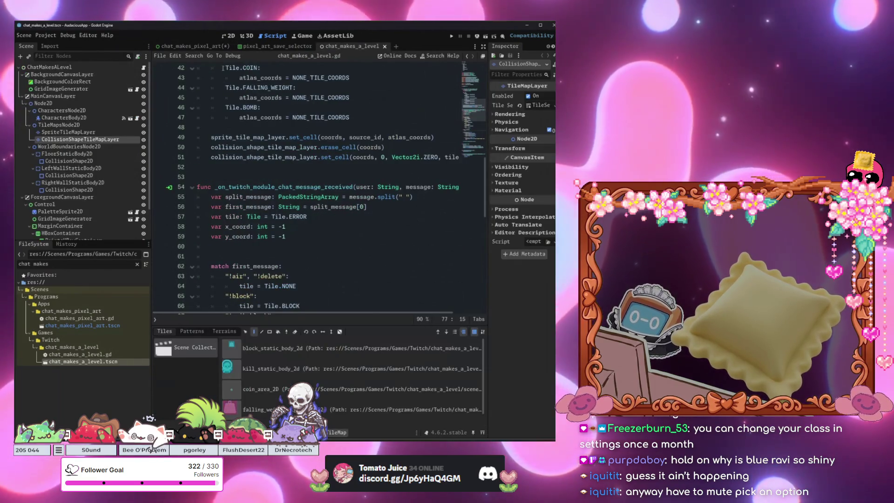
Show chat_makes_a_level in 2D, save both scenes, close the pixel-art tabs, and run the level.
click(229, 38)
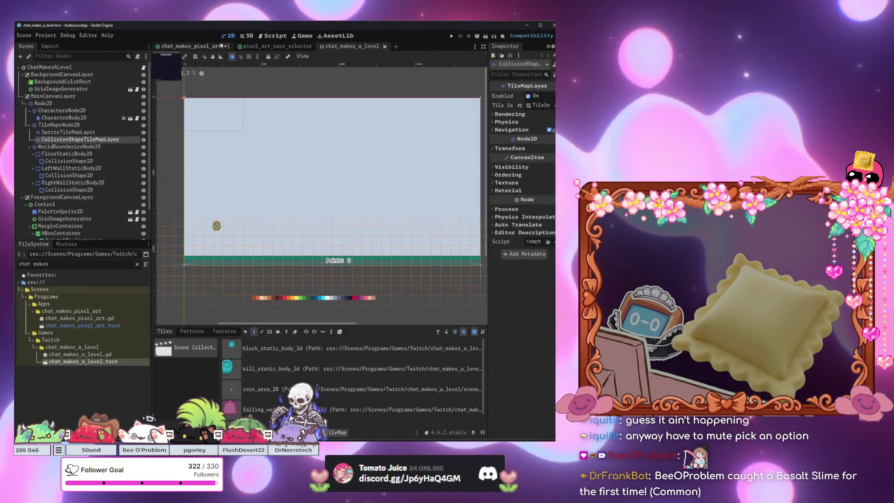
key(ctrl+s)
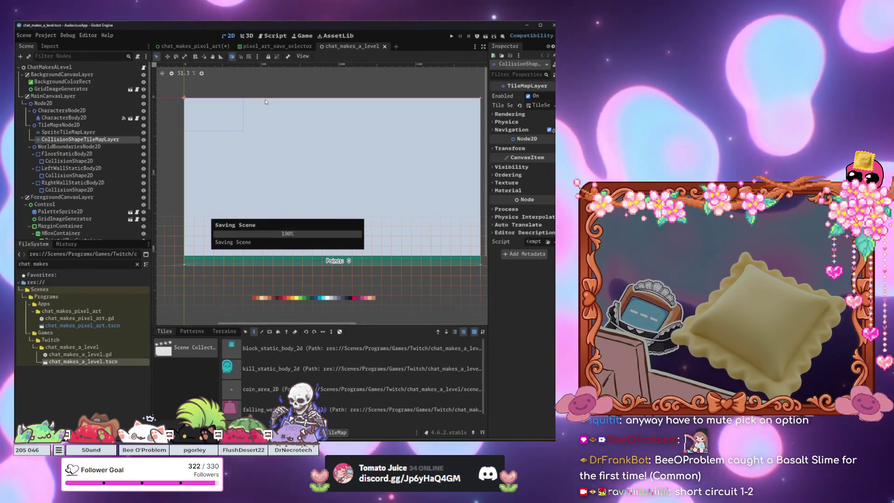
click(205, 47)
key(ctrl+s)
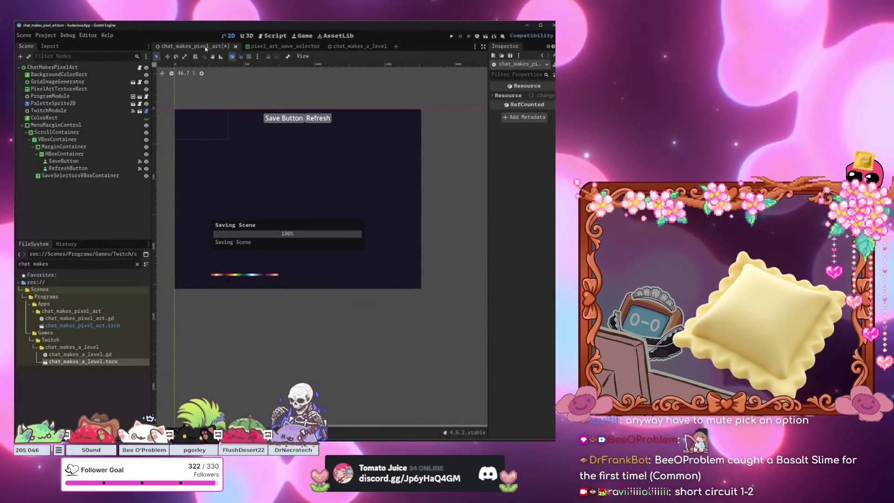
middle_click(205, 47)
middle_click(205, 47)
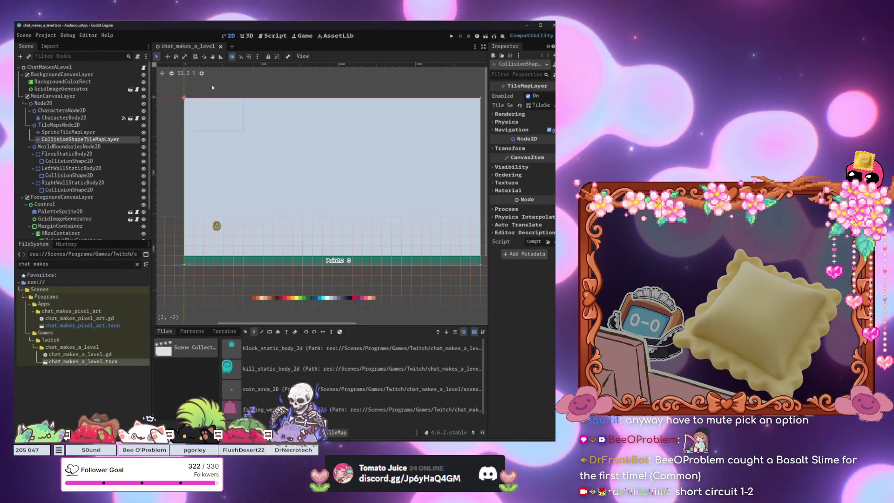
key(F6)
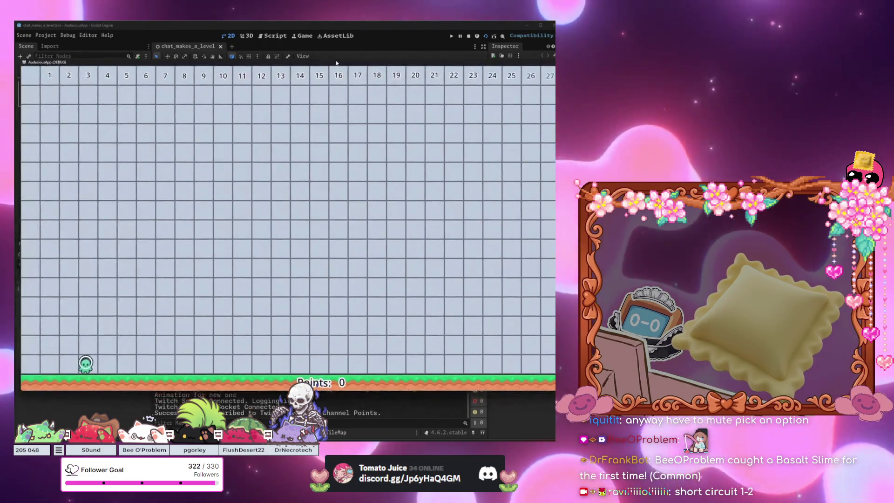
Walk the character left and right along the ground, jumping a couple of times.
key(Right)
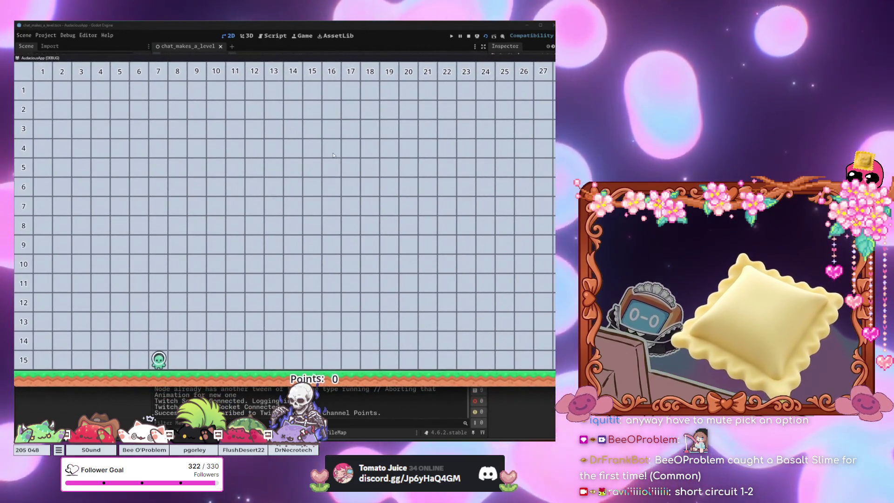
key(Left)
key(Right)
key(Right)
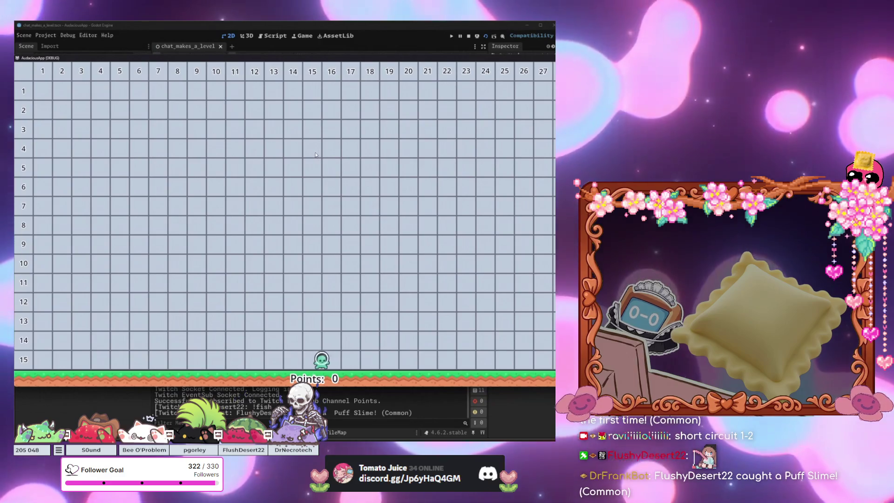
key(Left)
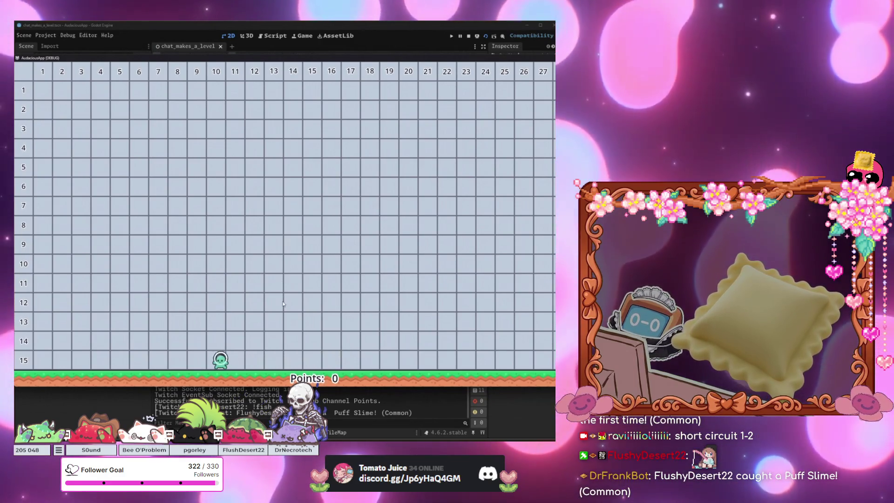
key(Left)
key(Right)
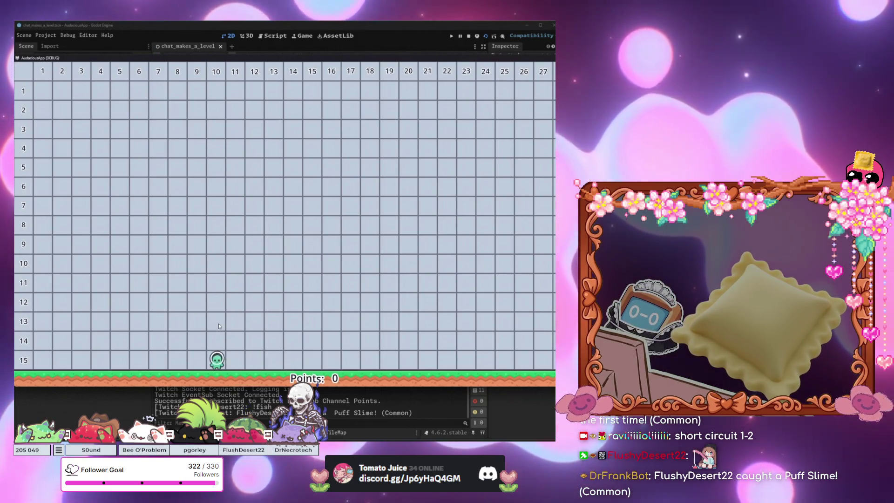
key(space)
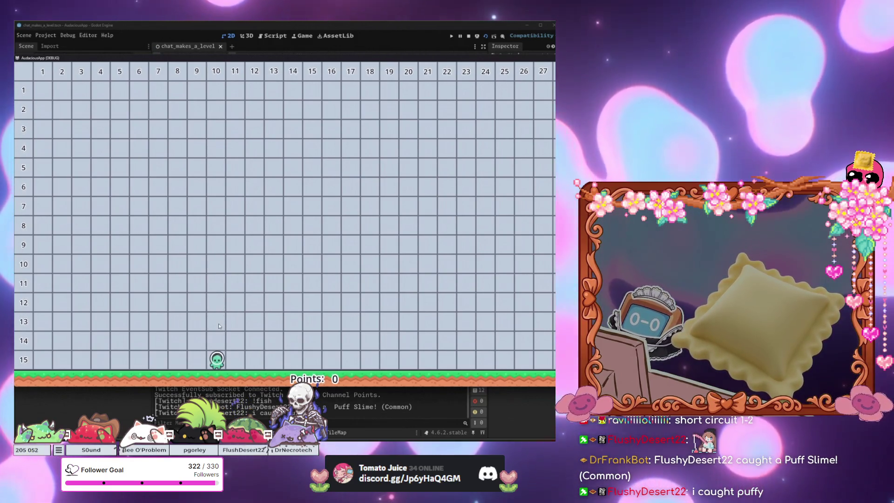
key(Right)
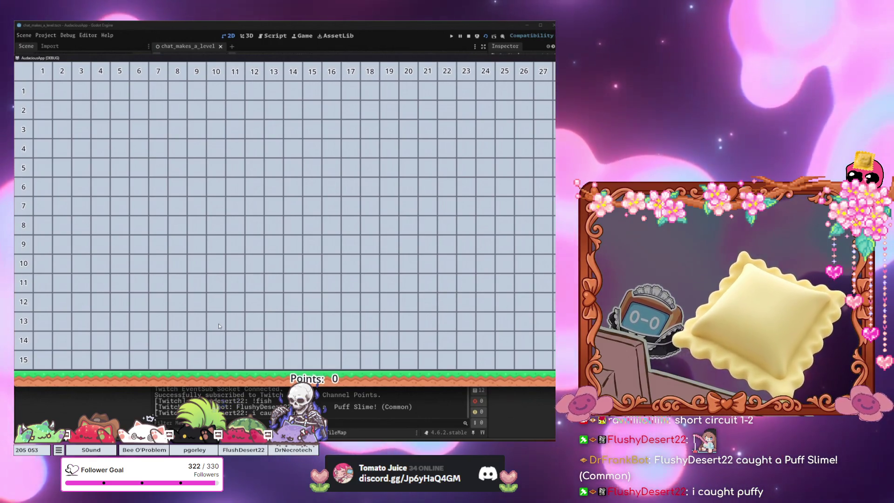
key(Left)
key(space)
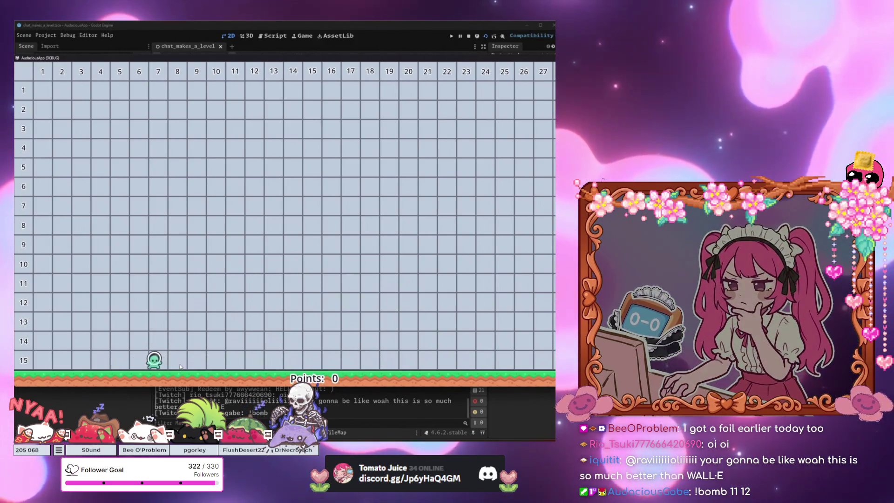
Jump leftward, walk back right onto the ground, and stop the game.
key(Left)
key(space)
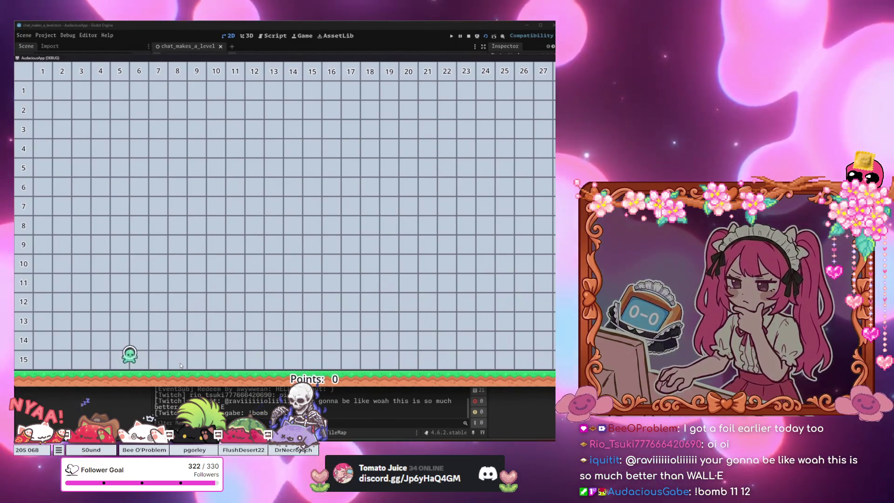
key(Right)
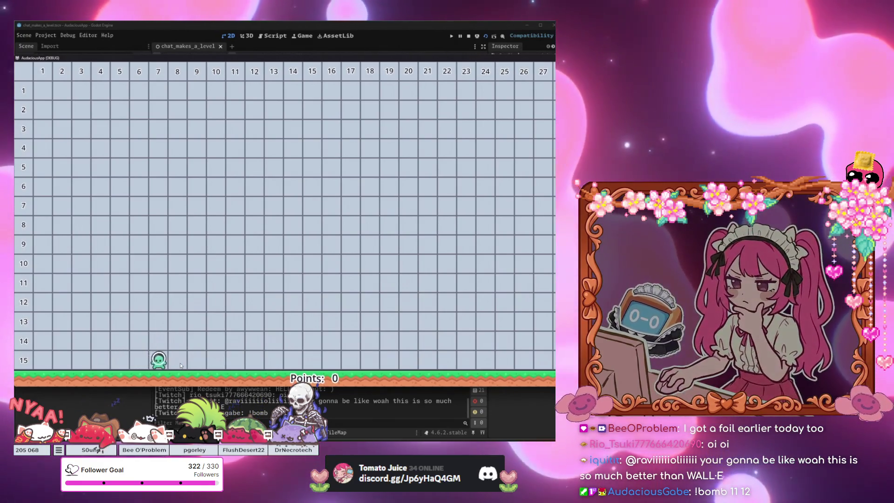
key(F8)
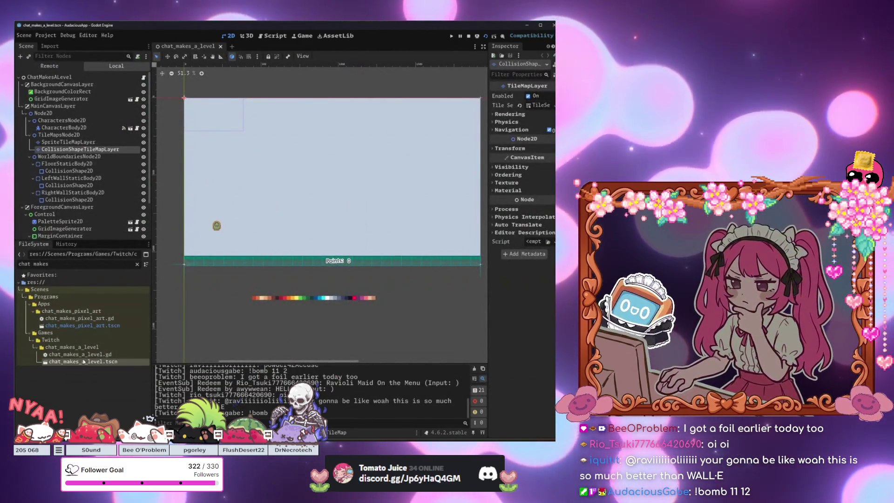
Clear the FileSystem filter, open the CharacterBody2D scene, and start adding SpriteFrames from a sprite sheet.
click(138, 264)
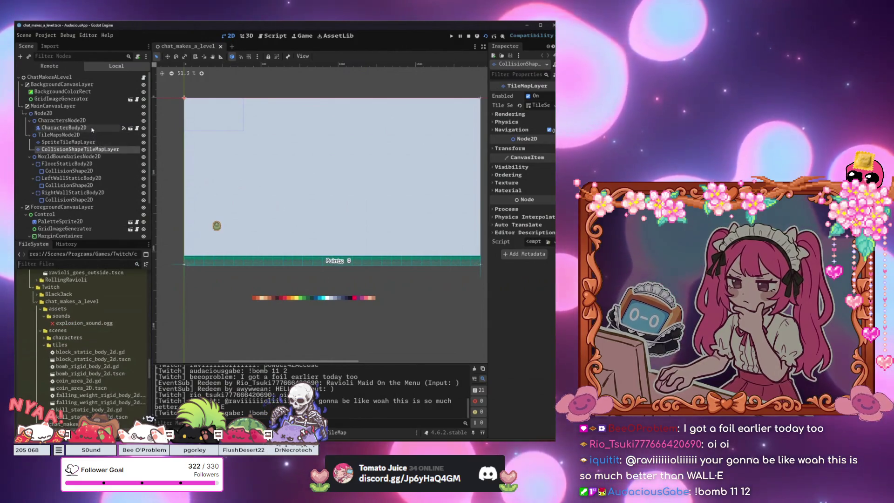
click(65, 127)
click(131, 128)
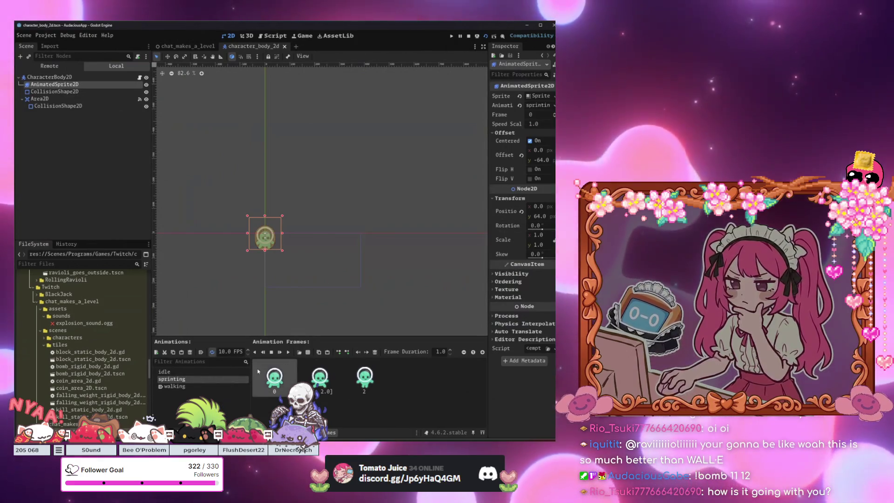
click(299, 352)
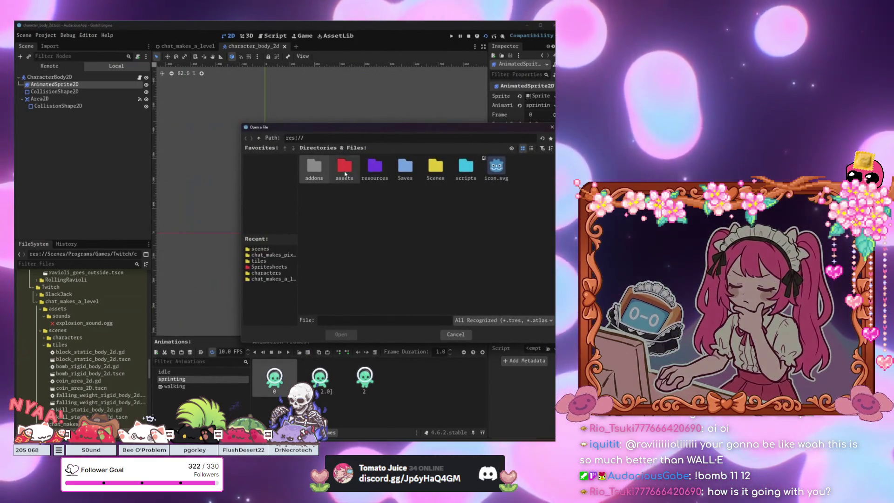
Load spritesheet-characters-default.png from the Kenney new platformer pack's Spritesheets folder into the frame picker.
double_click(345, 168)
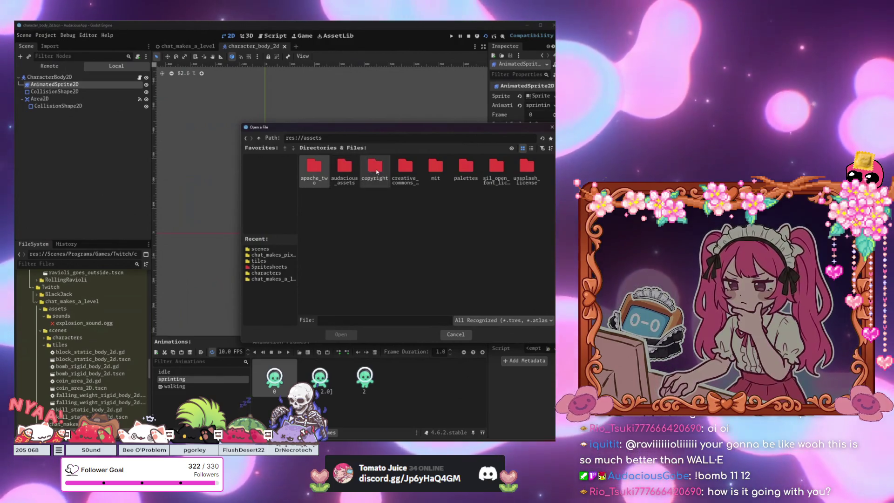
double_click(405, 170)
double_click(314, 170)
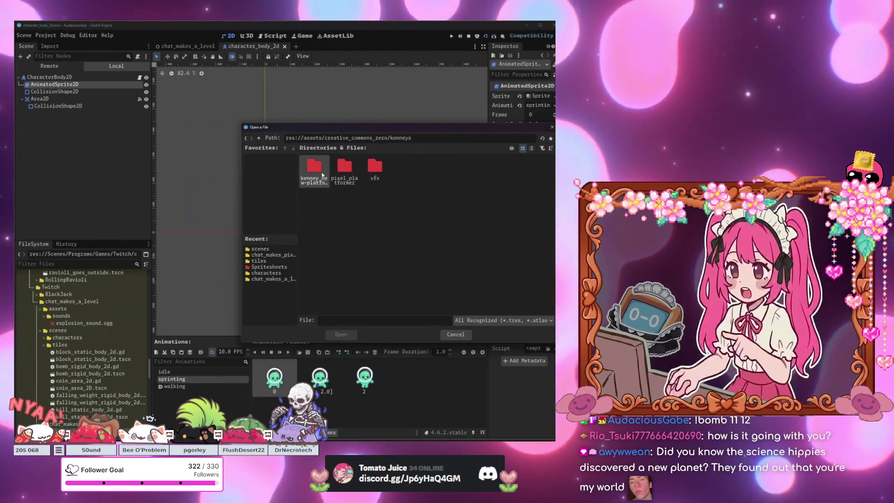
double_click(314, 170)
double_click(376, 170)
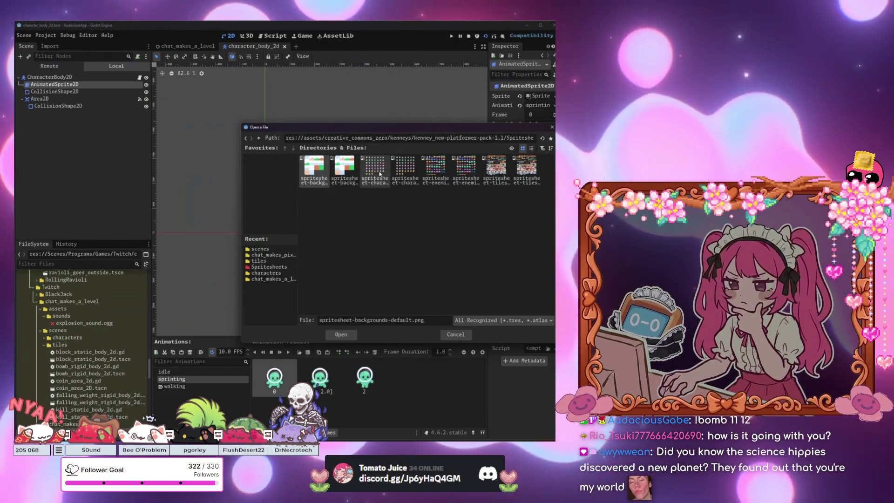
double_click(376, 179)
click(380, 174)
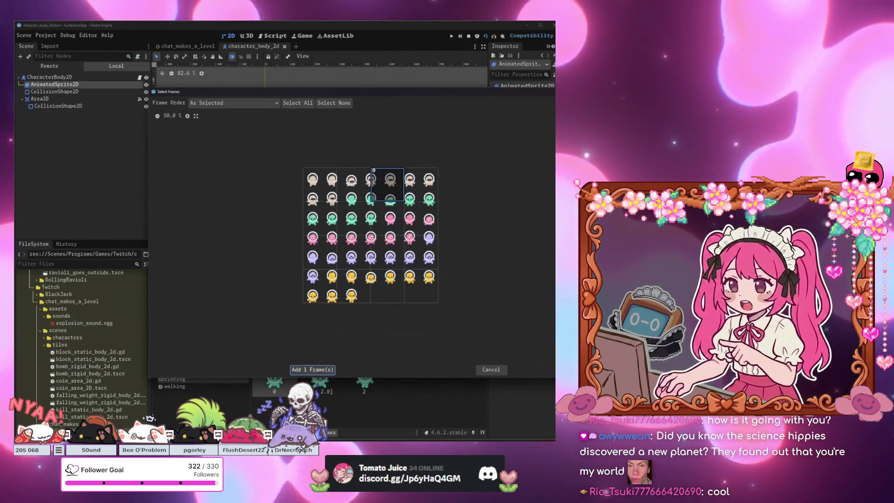
Clear the preselected frame, pick two pink character sprites, and add them to sprinting.
click(388, 183)
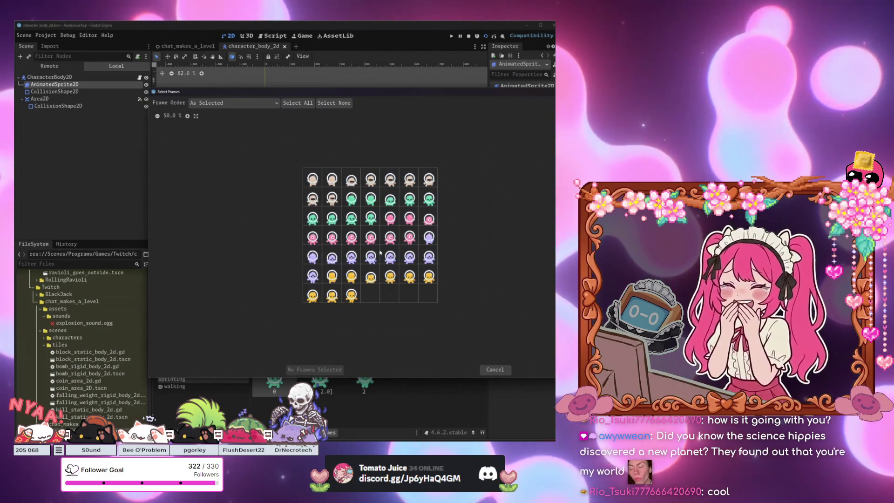
drag(361, 93, 338, 47)
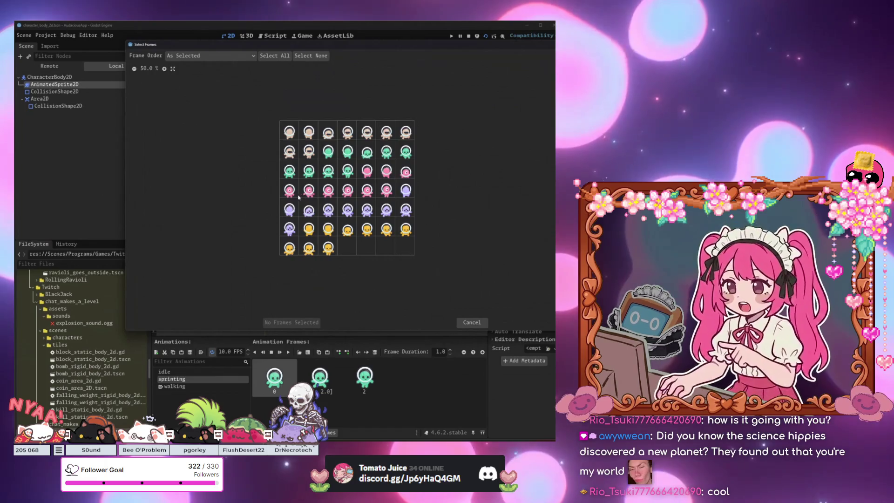
click(328, 190)
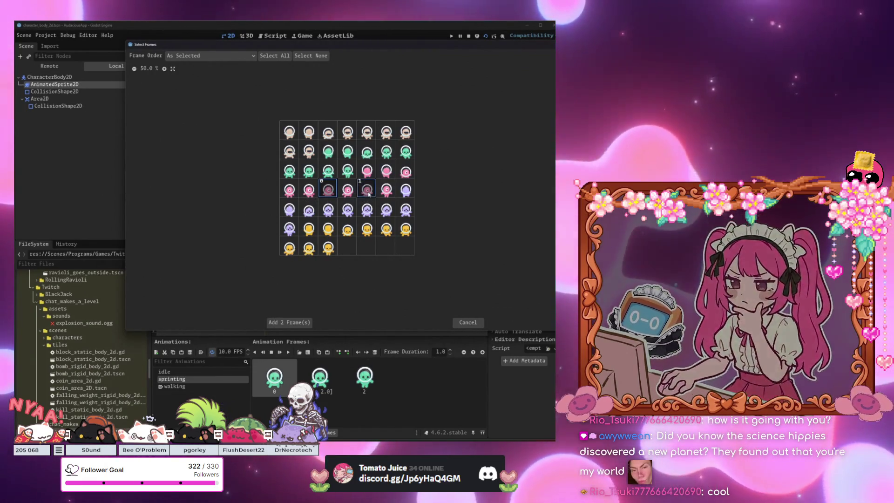
click(308, 323)
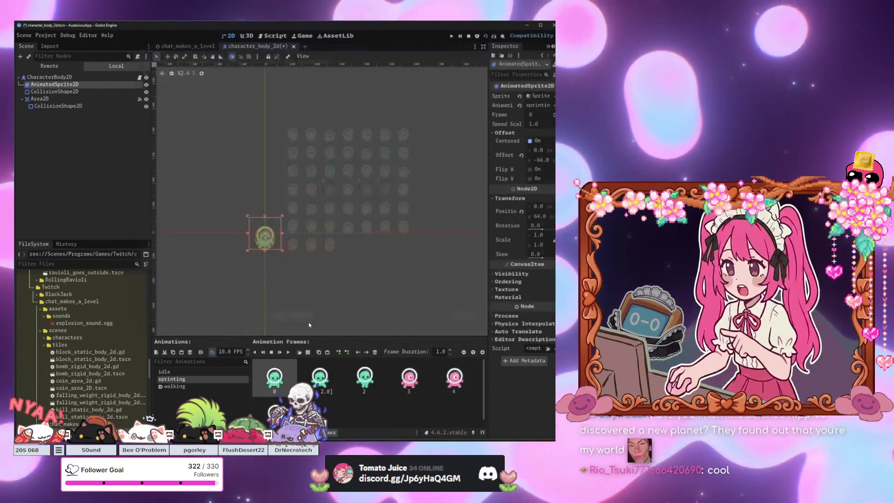
Set the last pink sprinting frame's duration to 2.0.
click(454, 377)
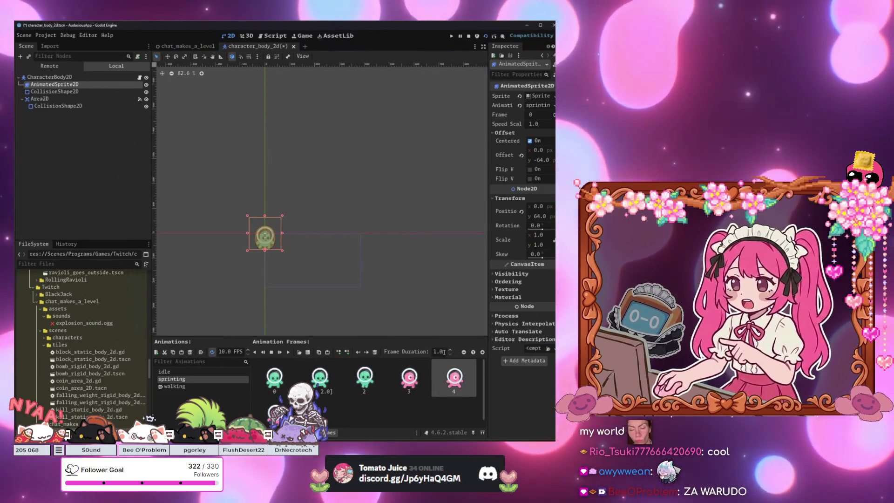
double_click(440, 352)
text(2)
key(Return)
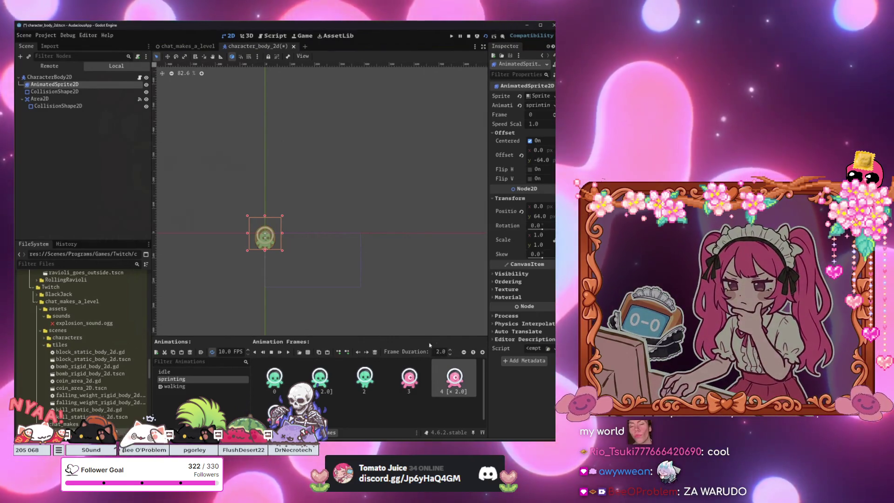
Delete the three green frames from the sprinting animation.
click(274, 377)
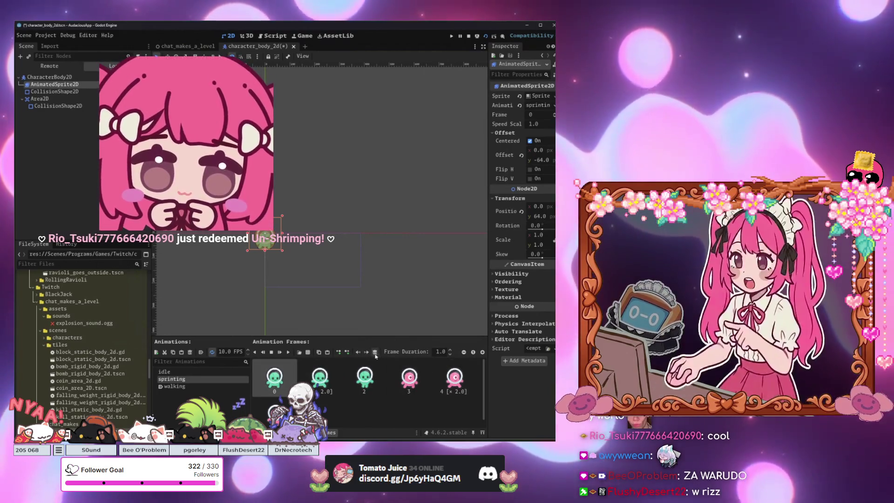
click(375, 351)
click(375, 351)
click(374, 352)
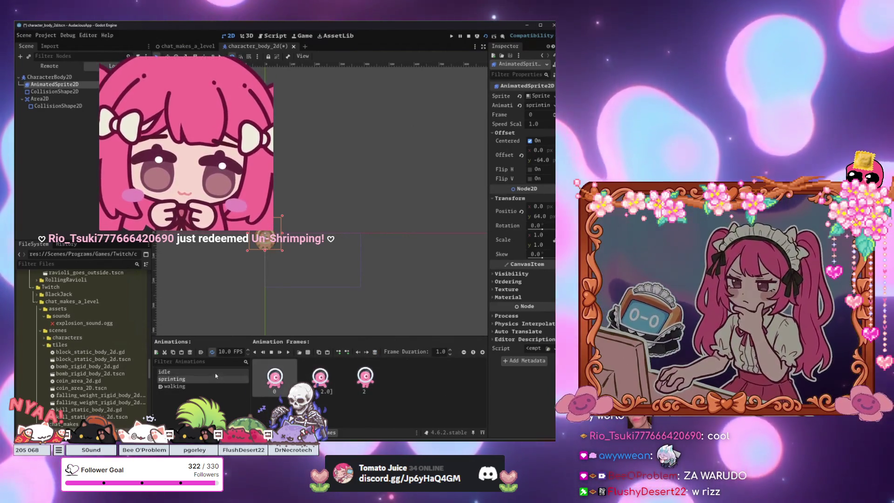
click(216, 372)
Add a third green character frame from the characters spritesheet to the walking animation.
click(307, 352)
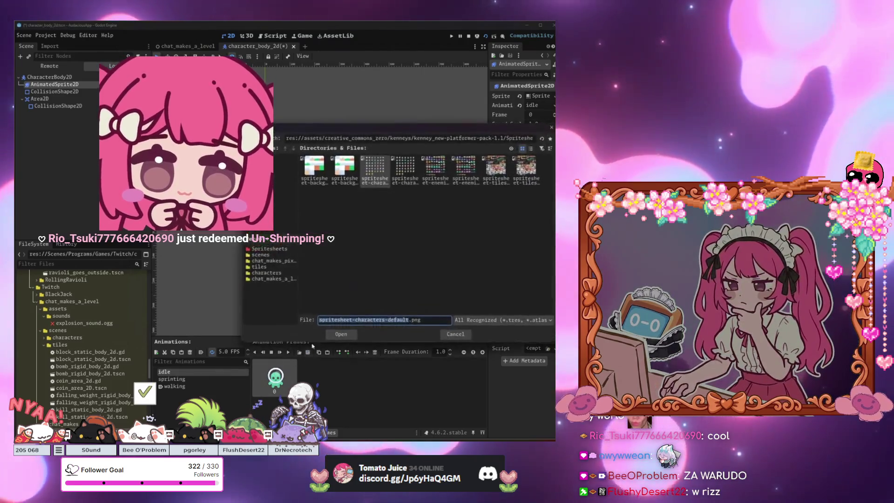
click(341, 333)
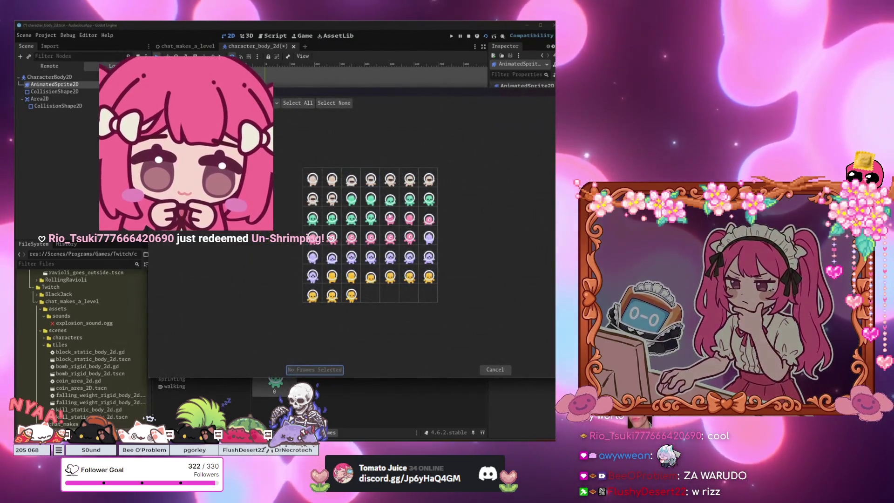
click(312, 237)
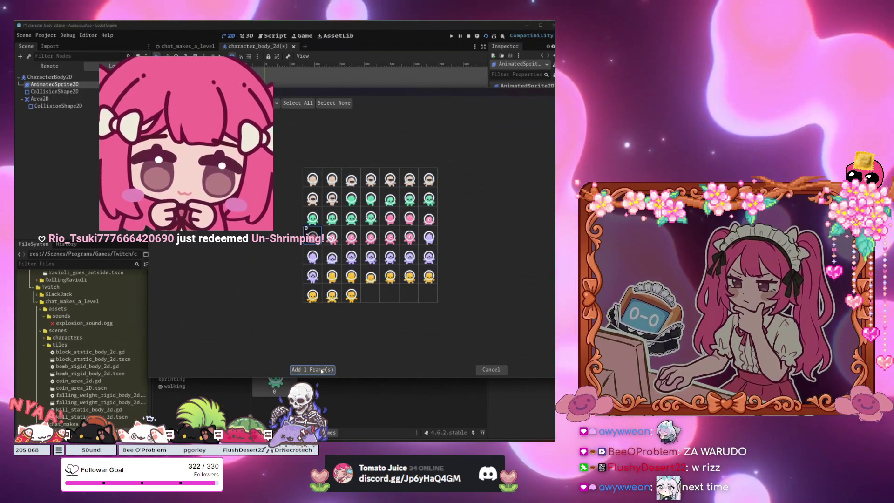
click(321, 370)
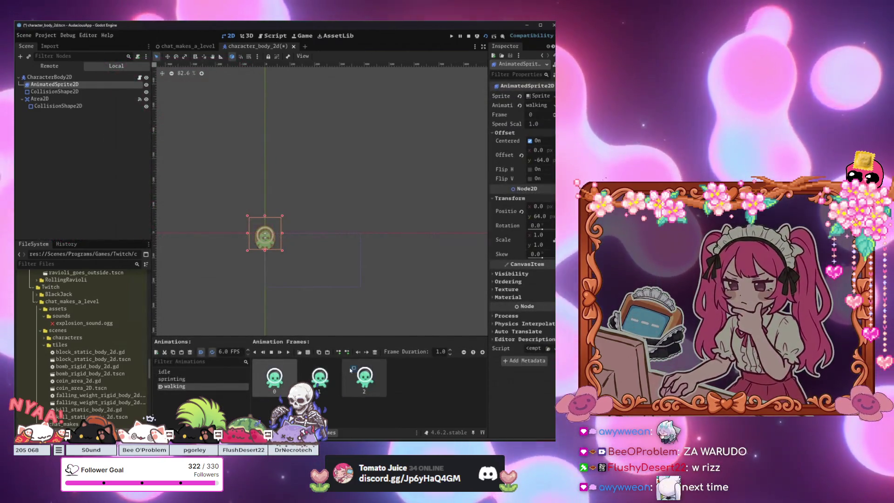
Add three pink fourth-row frames from spritesheet-characters-default.png to the walking animation.
click(309, 352)
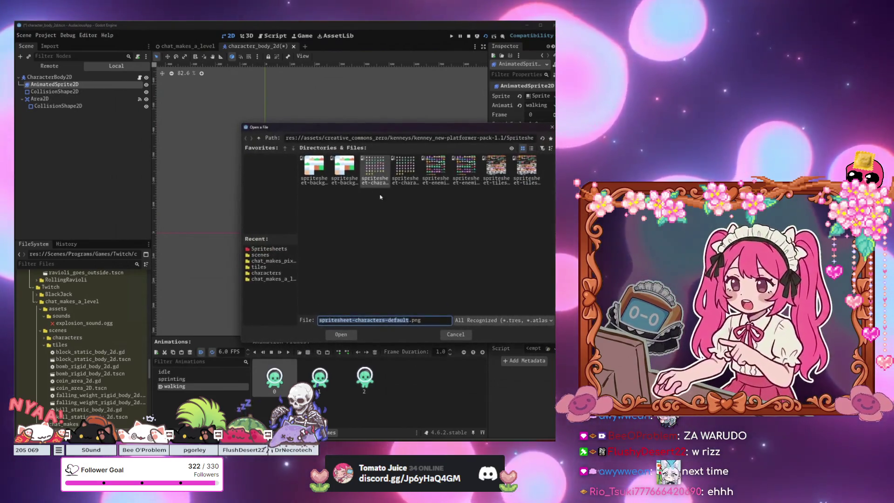
double_click(371, 172)
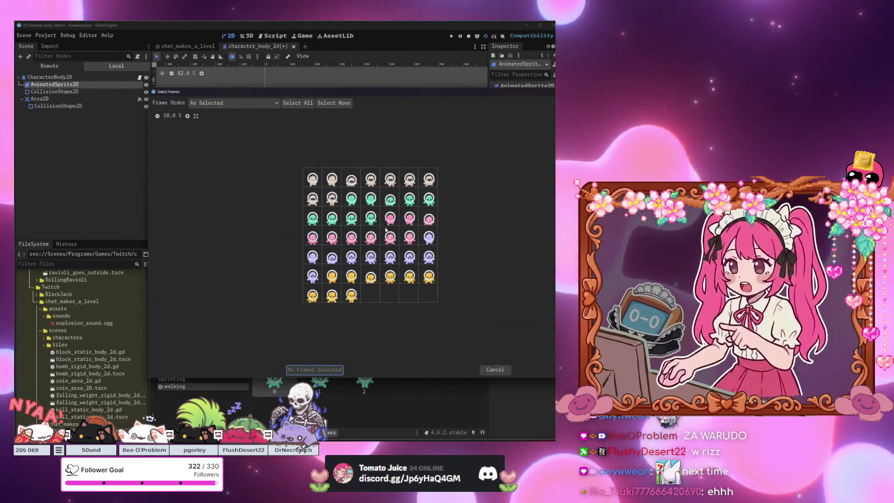
click(350, 237)
click(389, 236)
click(410, 236)
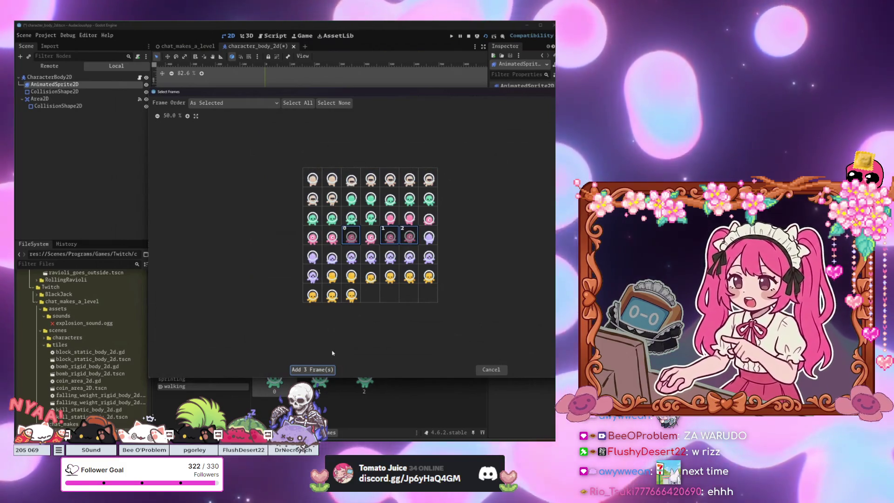
click(312, 369)
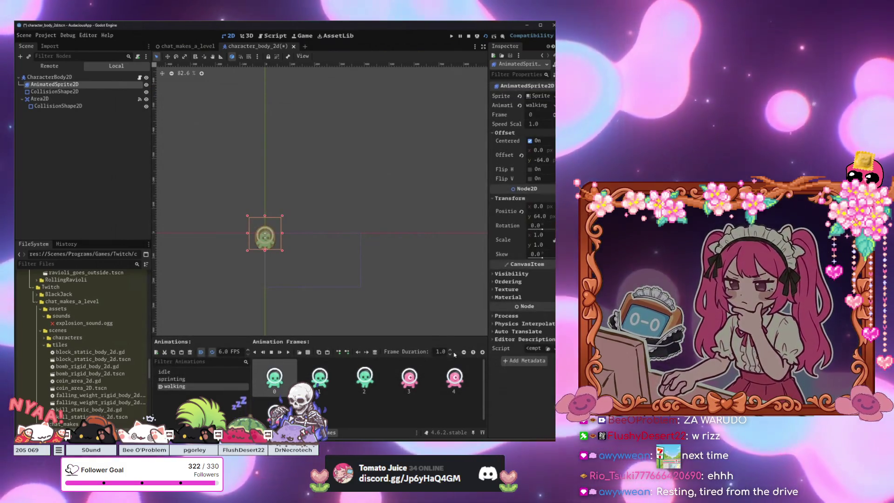
Delete the old green walking frames, set the middle frame's duration to 2.0, and save the scene.
key(Delete)
key(Delete)
key(Delete)
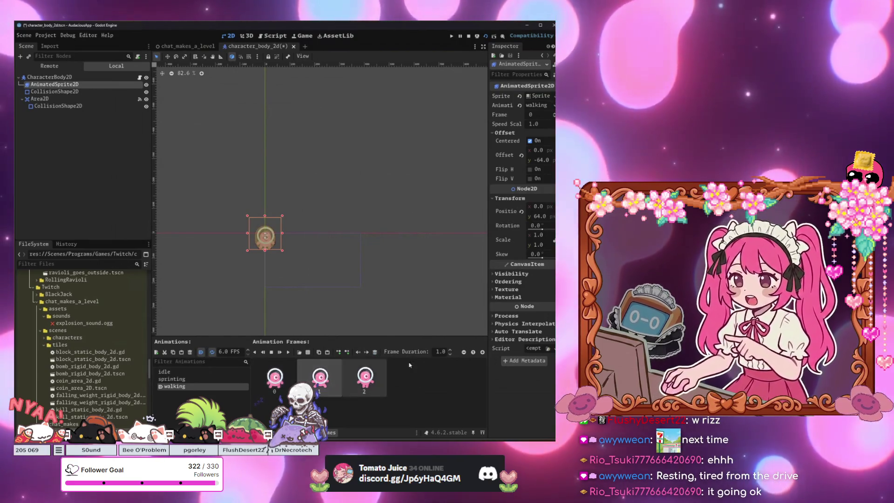
click(450, 350)
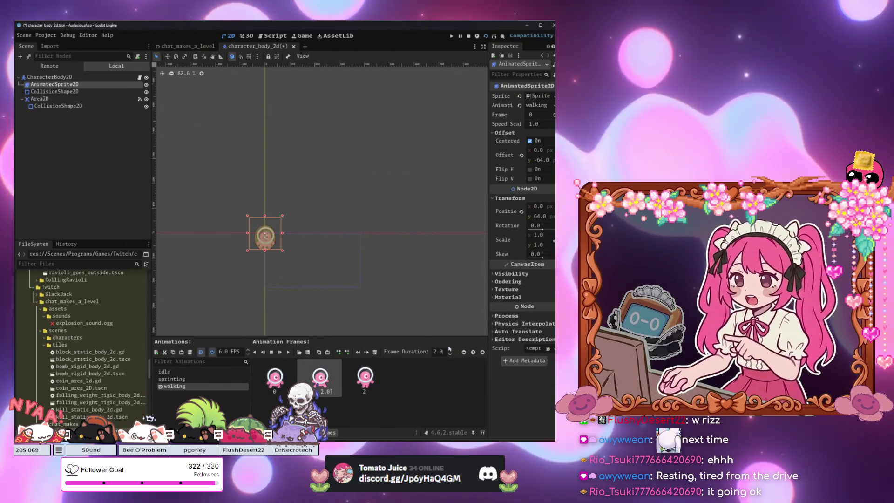
click(409, 311)
key(ctrl+s)
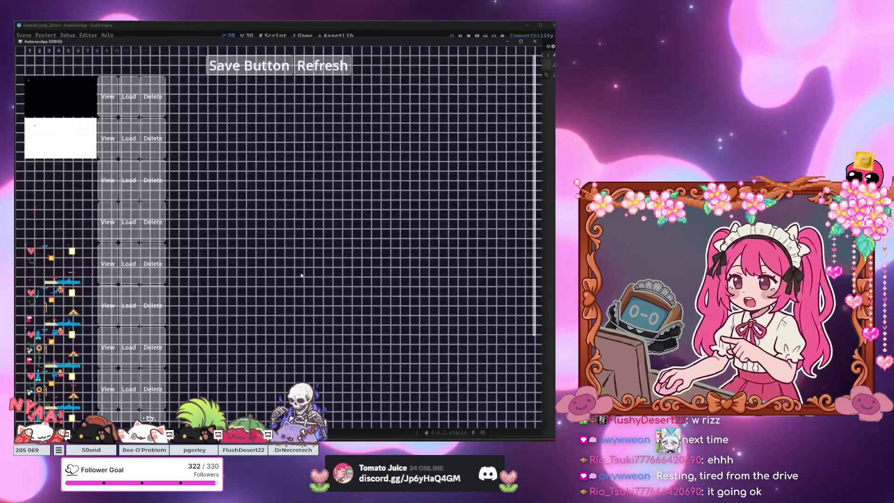
Make chat_makes_a_level the project's main scene and test-run the game with F5.
click(535, 41)
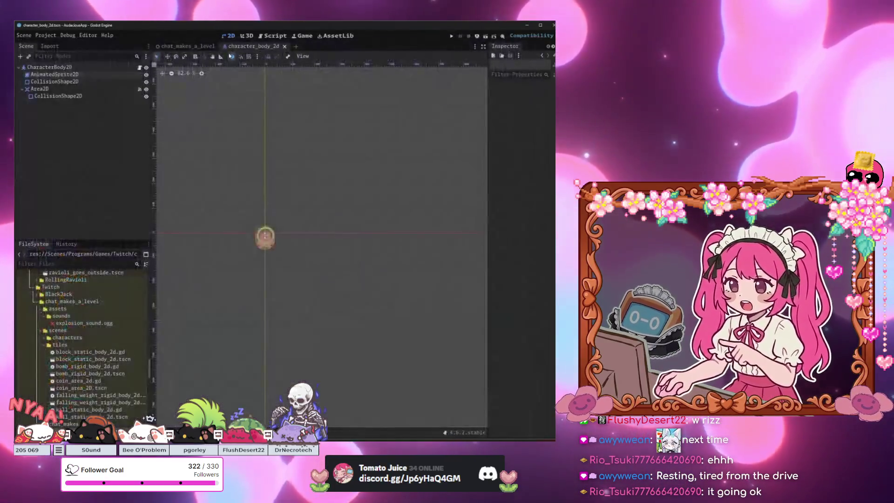
right_click(177, 46)
click(238, 88)
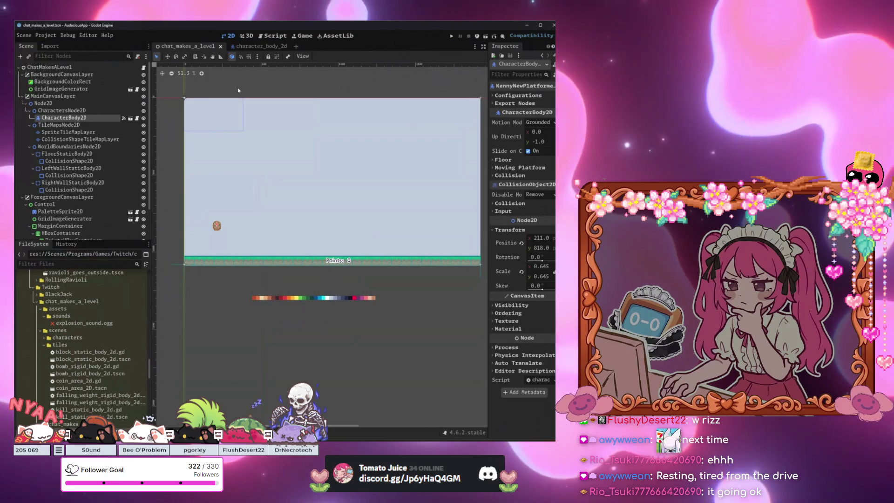
key(F5)
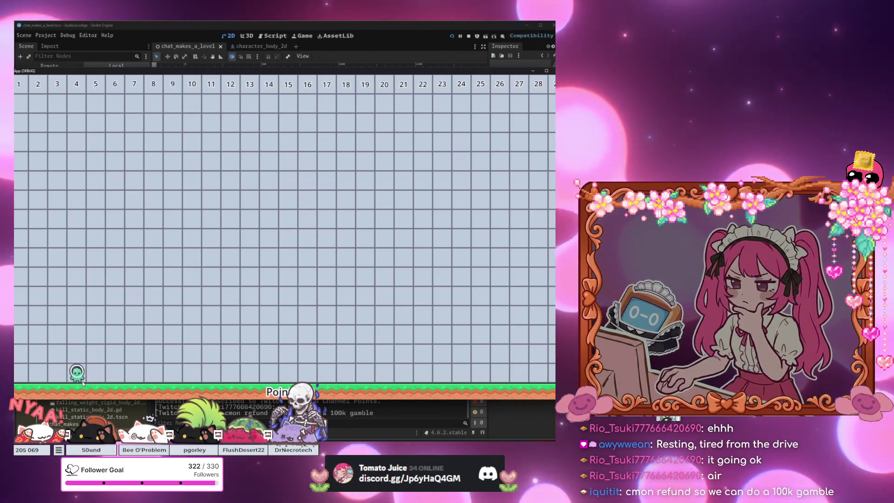
Close the game, return to the character scene, check the idle animation's frames, and save.
click(109, 496)
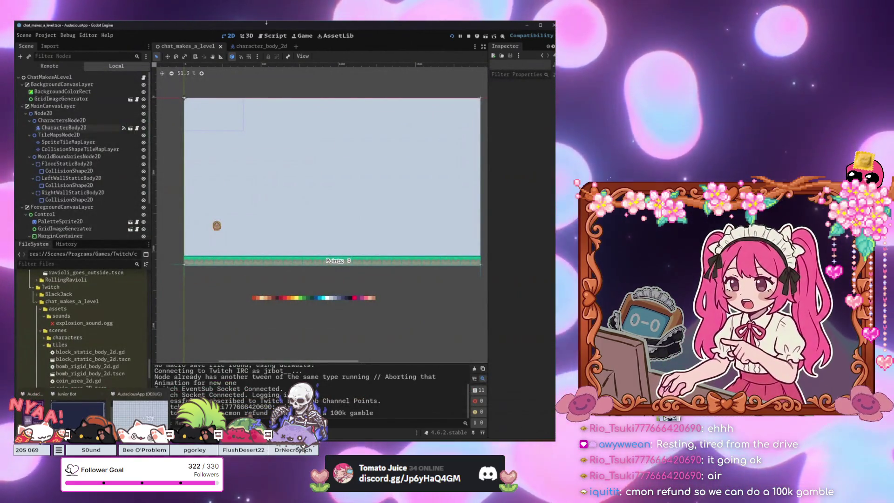
click(261, 46)
click(164, 372)
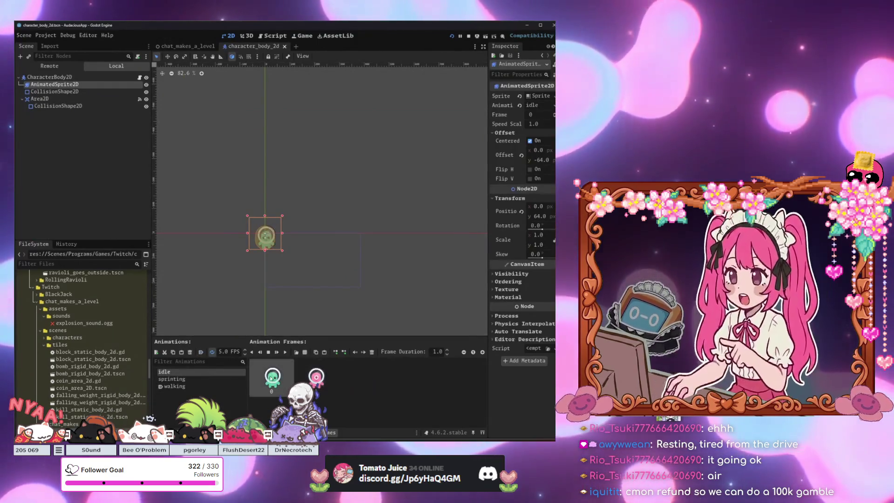
click(405, 284)
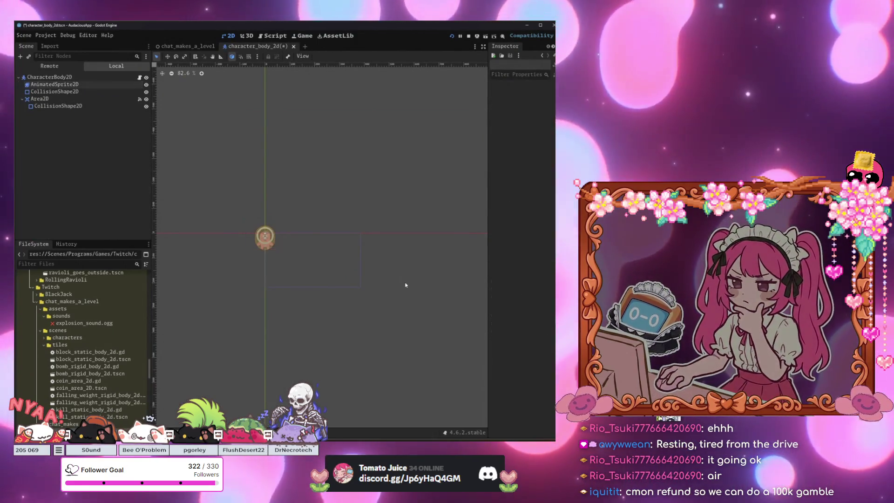
key(ctrl+s)
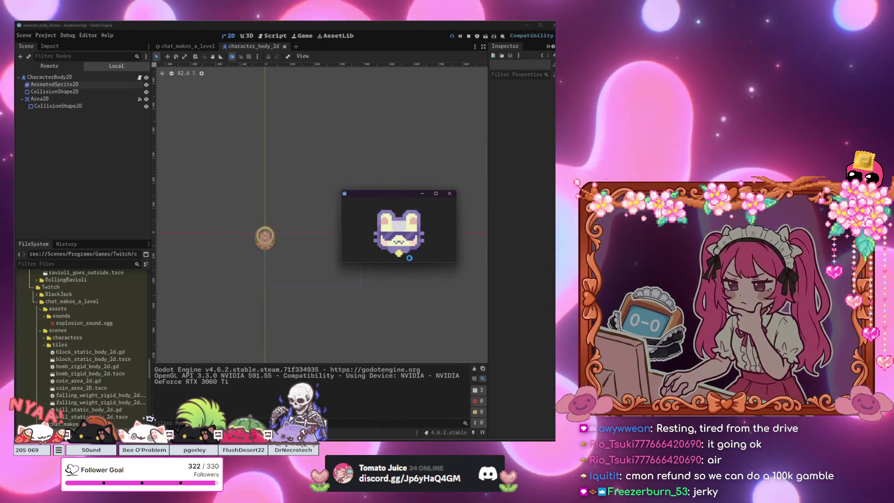
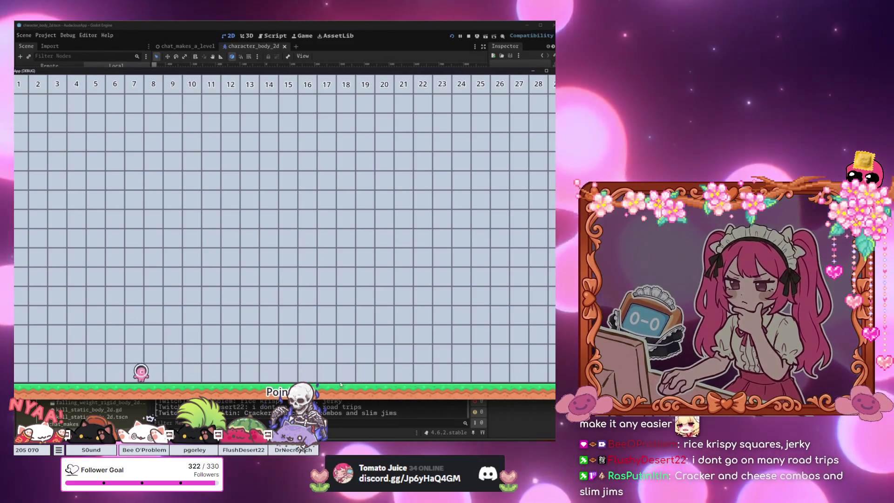
Walk the character right and left in the test run, then stop the game.
key(Right)
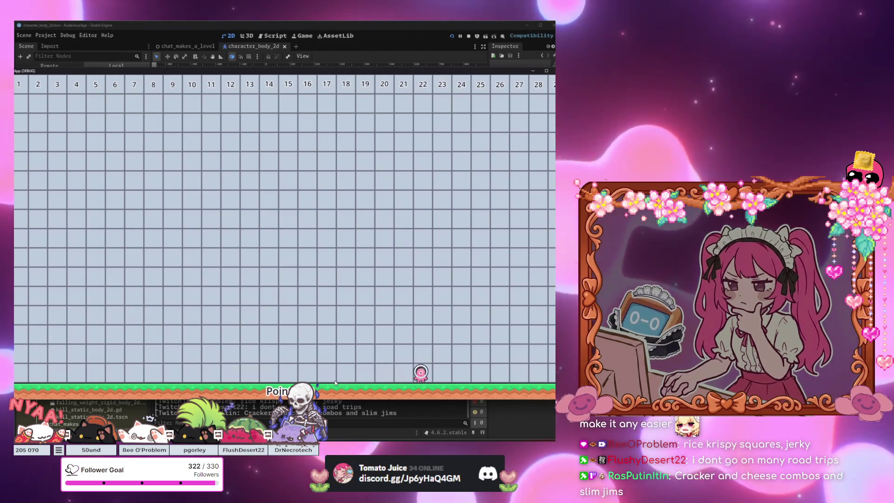
key(Left)
key(F8)
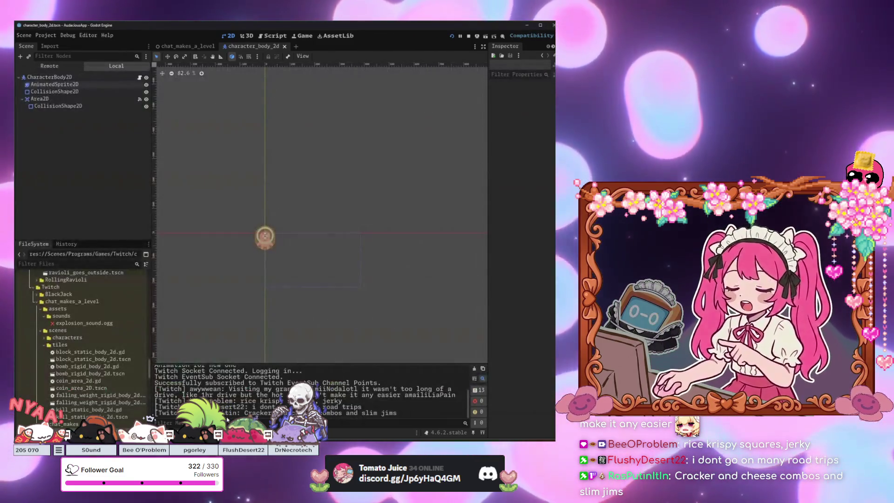
Open the CharacterBody2D script character_body_2d.gd and scroll to its first line.
click(141, 77)
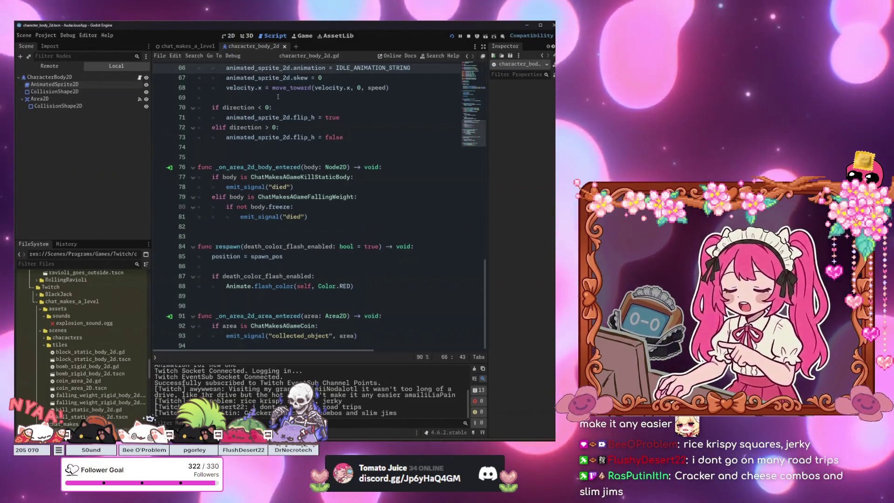
click(93, 443)
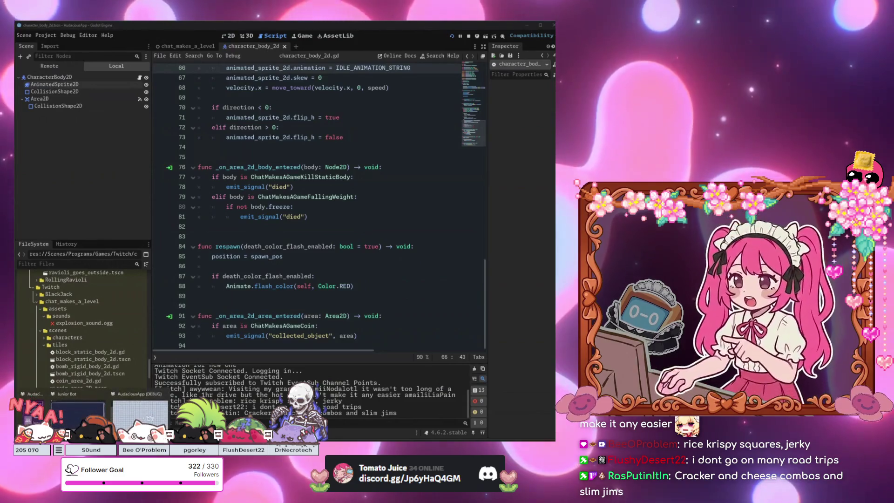
click(312, 88)
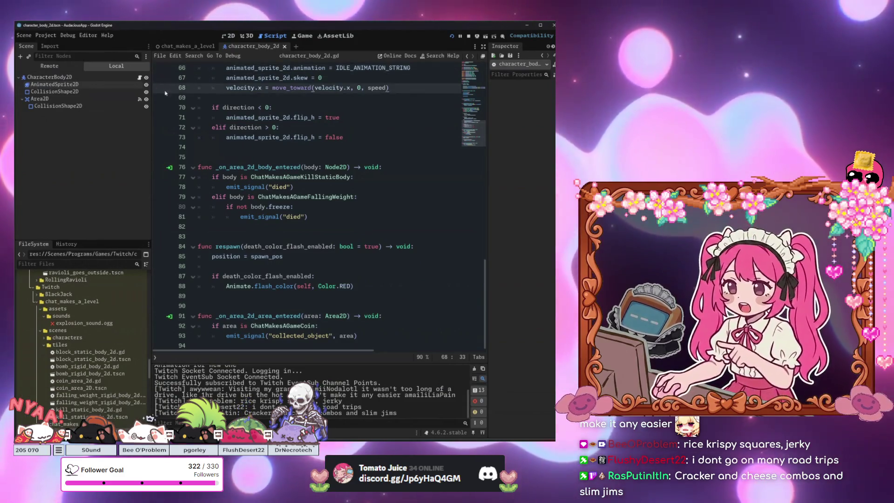
scroll(273, 183, up, 5)
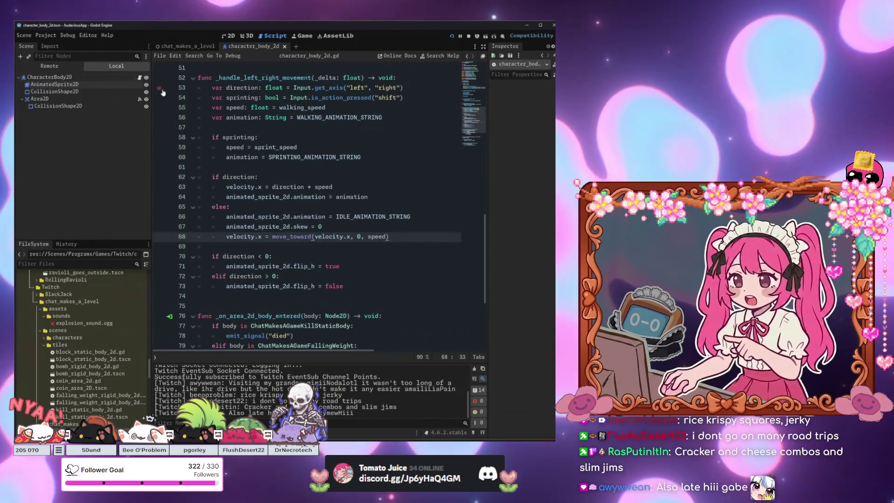
scroll(268, 167, up, 15)
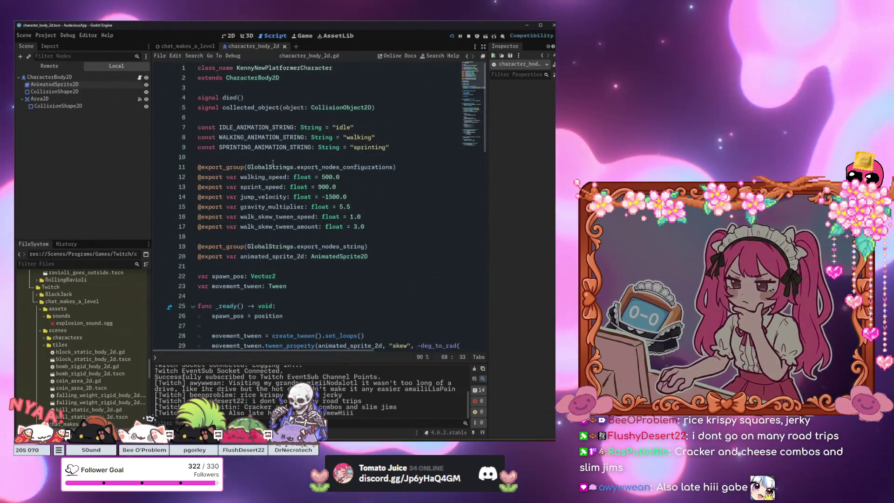
click(69, 85)
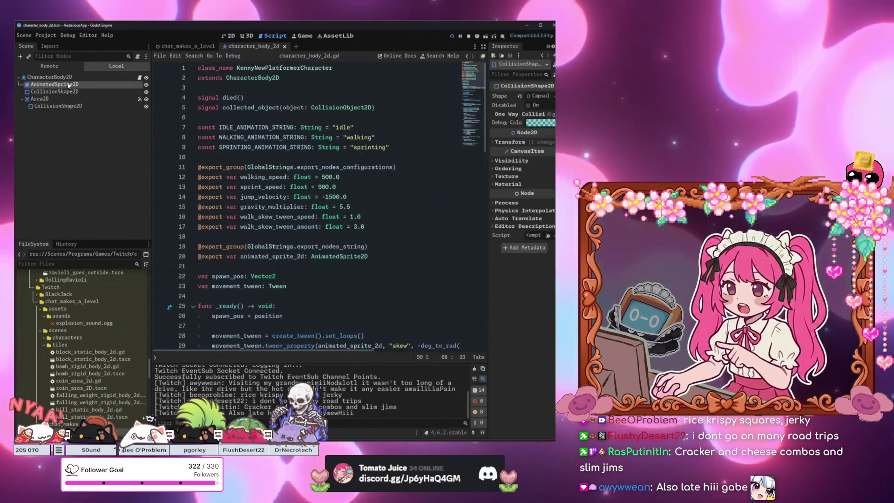
Set the sprinting animation's frame rate to 14 FPS.
click(212, 380)
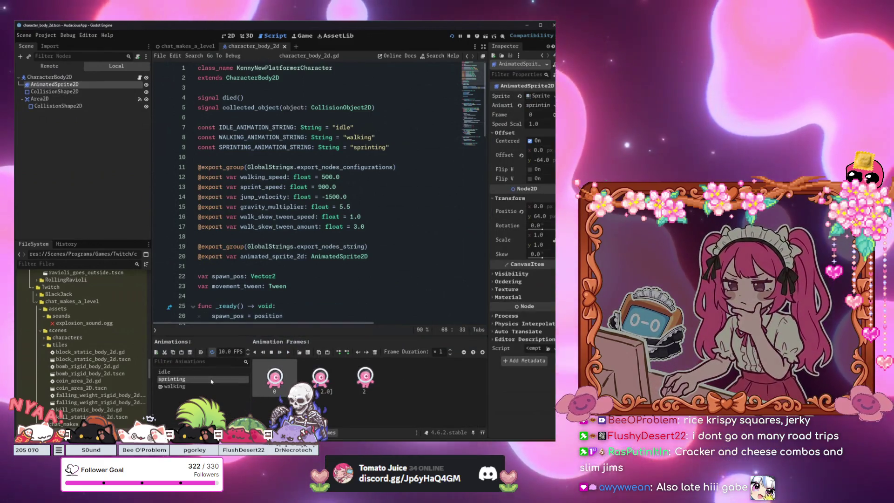
click(248, 352)
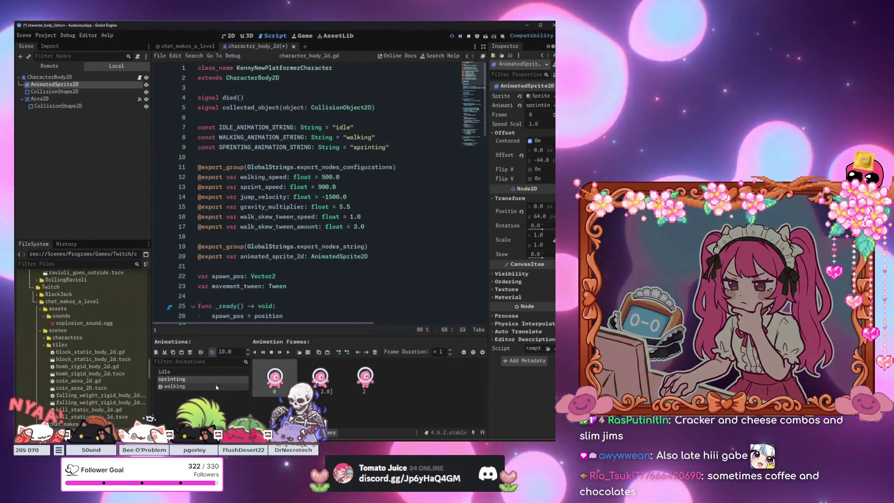
key(ctrl+z)
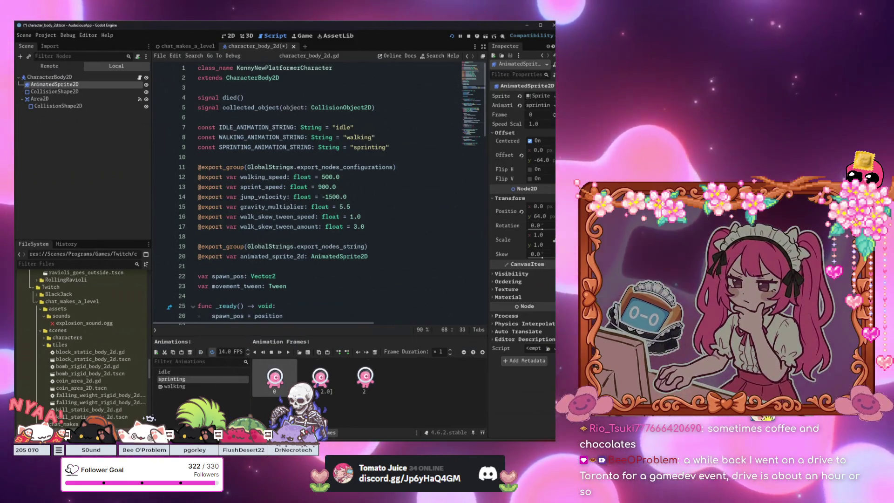
Save and run the scene, walking the character right and left to test sprinting.
key(F6)
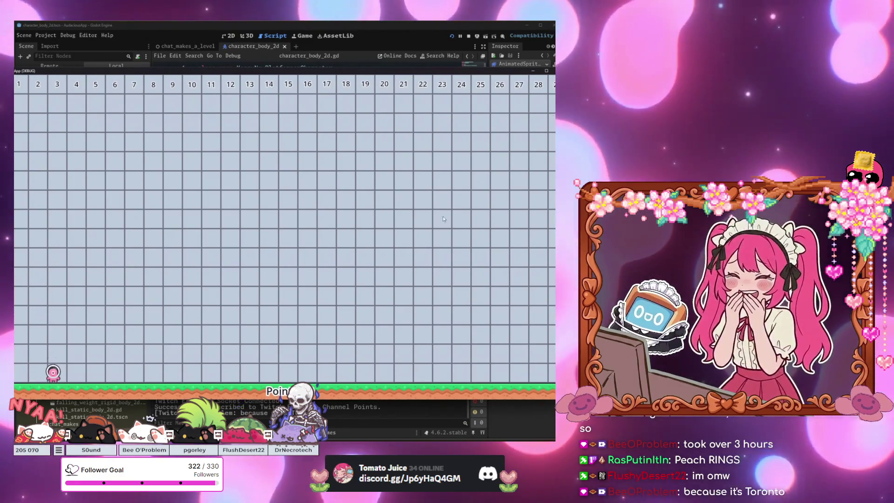
key(Right)
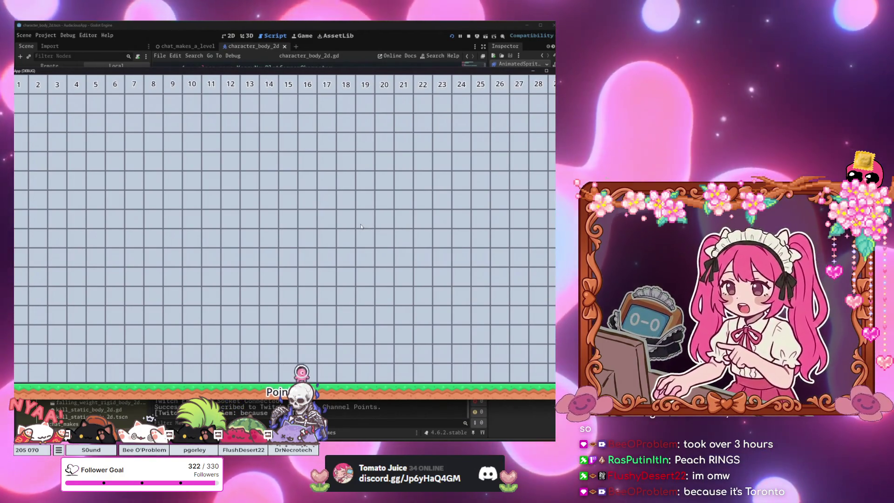
key(Left)
key(Right)
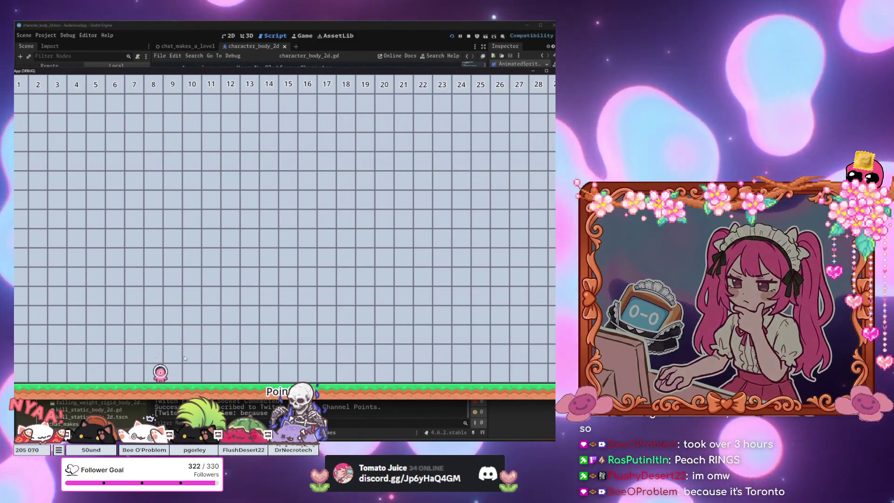
key(F8)
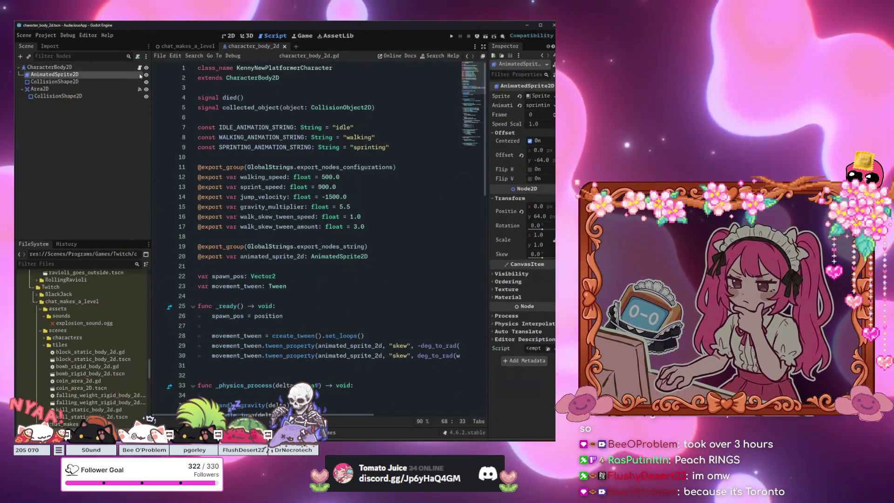
Select the idle animation and load spritesheet-characters-default.png to pick frames from.
click(48, 67)
click(55, 74)
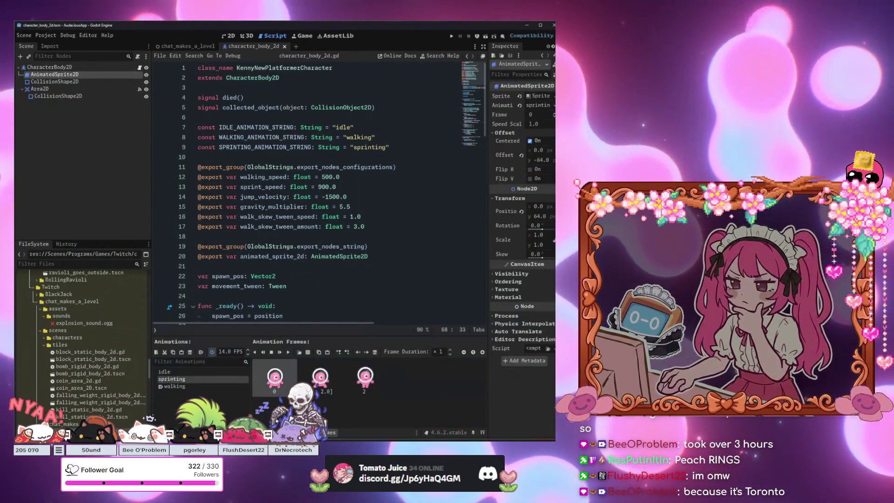
click(164, 371)
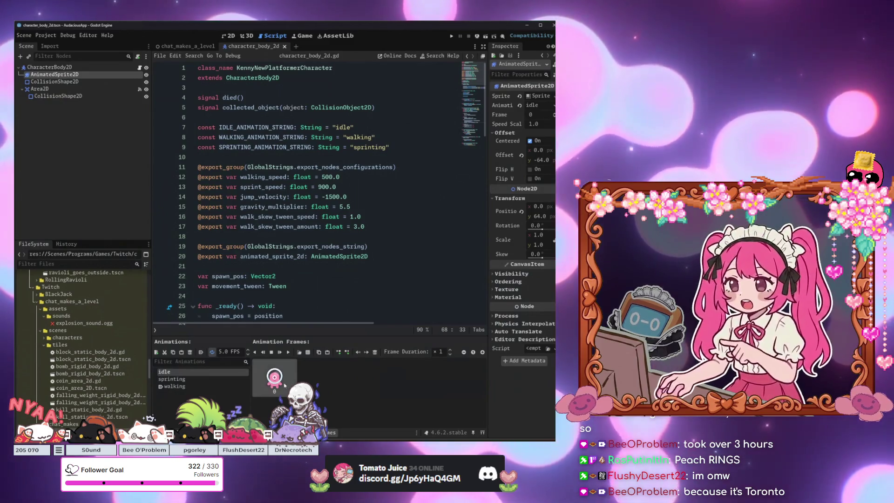
click(308, 352)
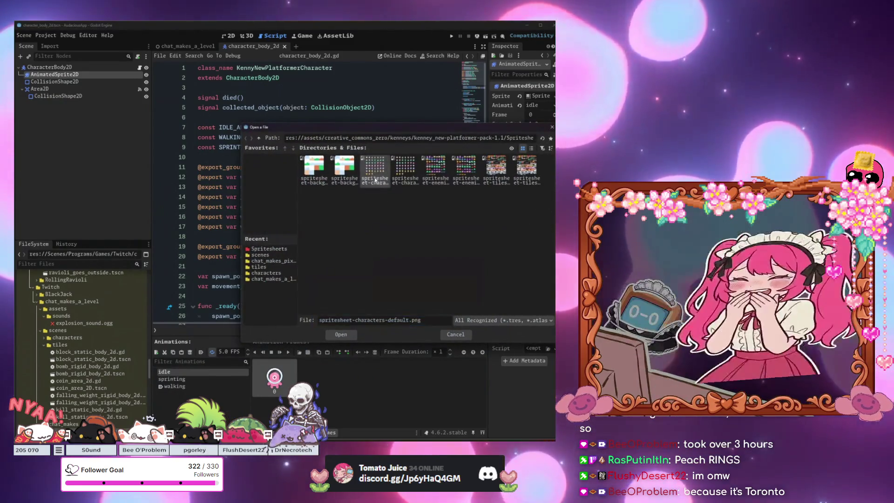
double_click(375, 180)
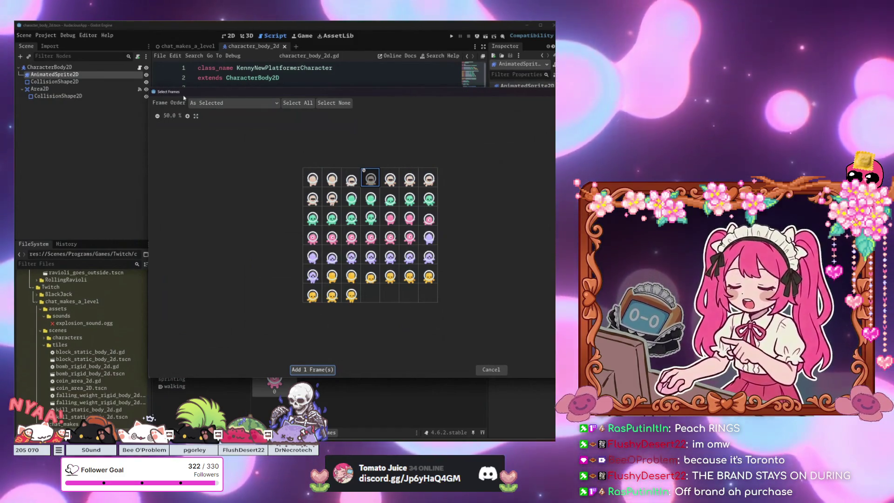
Zoom into the sheet, clear the old selection, and add one pink character frame to idle.
click(187, 116)
click(188, 116)
click(187, 115)
click(187, 115)
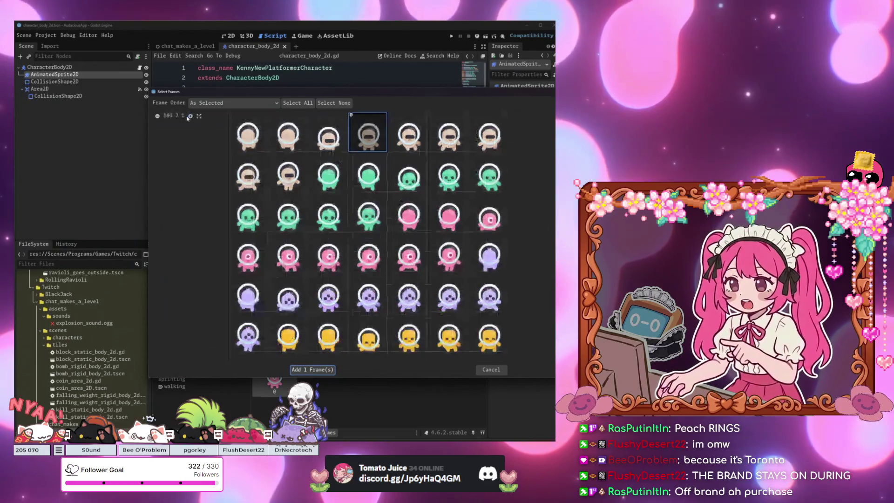
scroll(261, 285, down, 2)
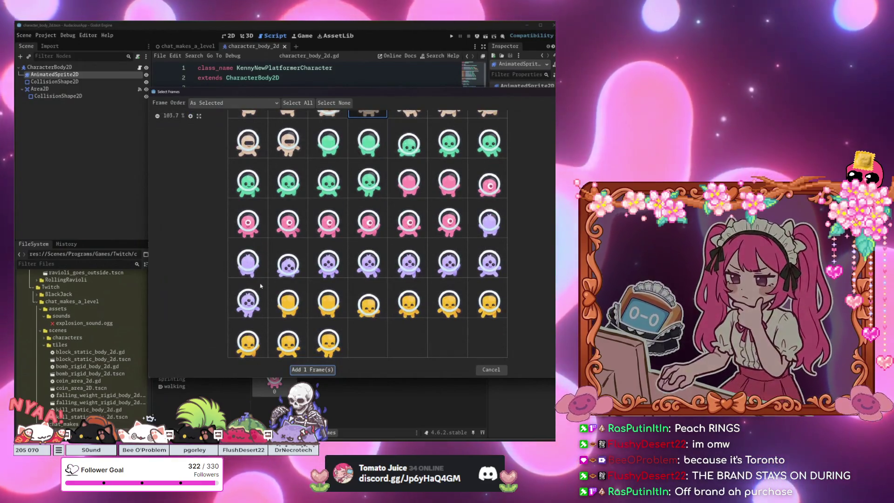
scroll(221, 253, up, 2)
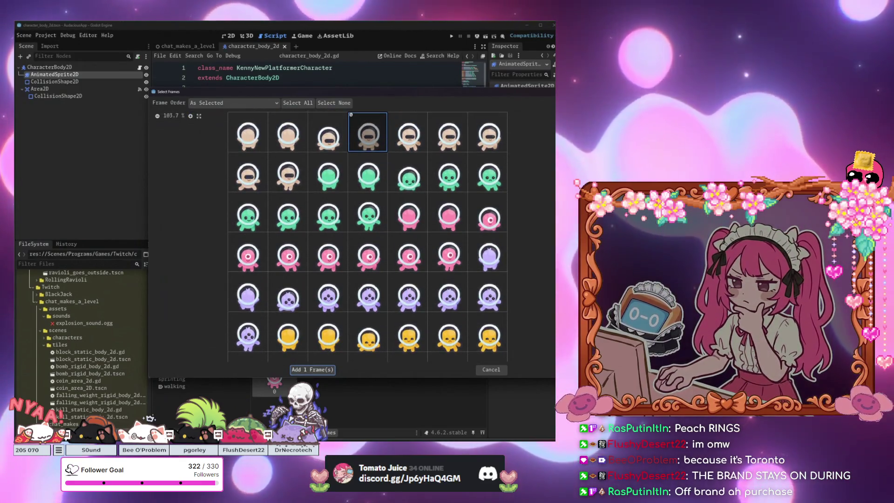
click(368, 133)
scroll(528, 300, down, 2)
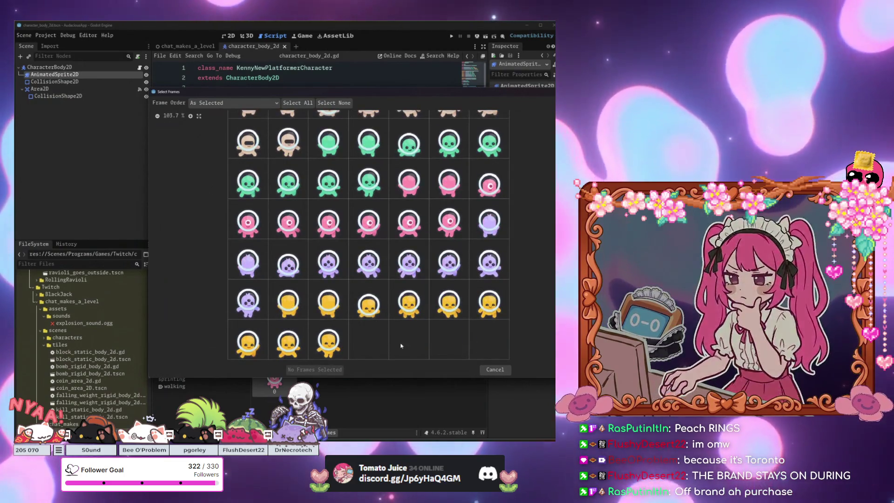
scroll(336, 314, up, 2)
click(259, 260)
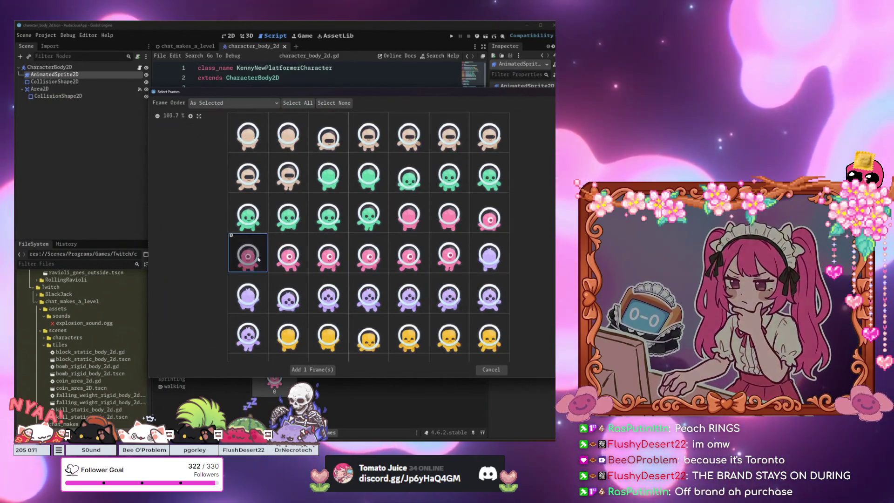
key(Return)
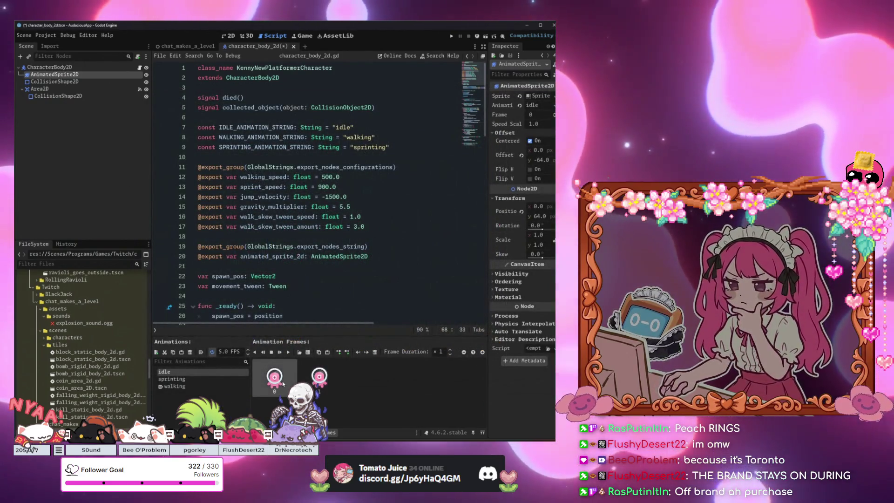
click(227, 379)
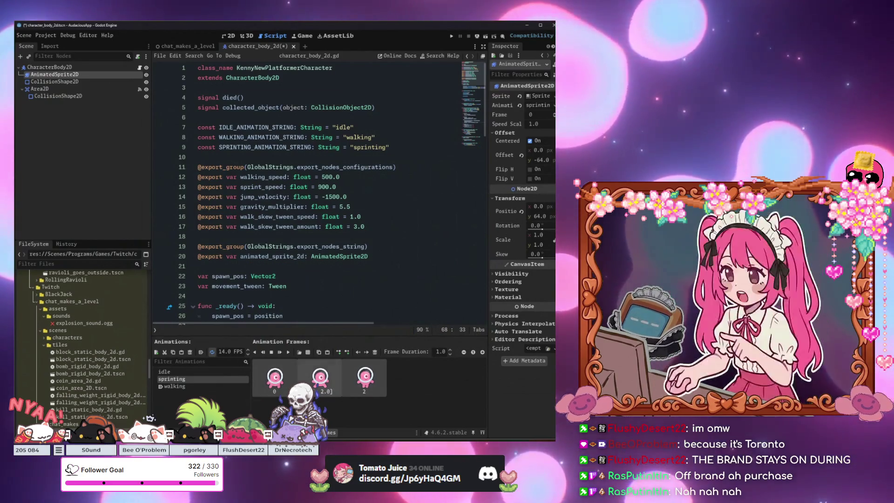
Add three pink sprite-sheet frames to sprinting and lengthen the middle frame's duration.
click(307, 351)
double_click(378, 184)
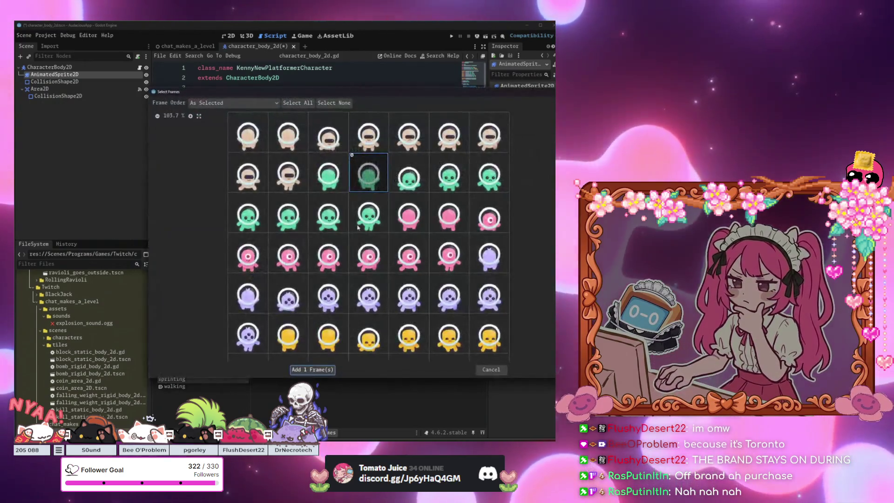
click(327, 258)
click(368, 172)
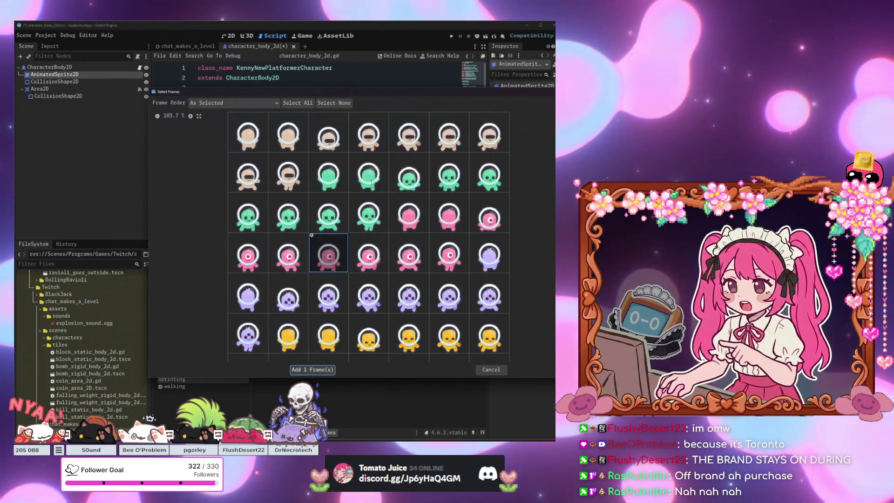
click(409, 253)
click(449, 254)
click(313, 369)
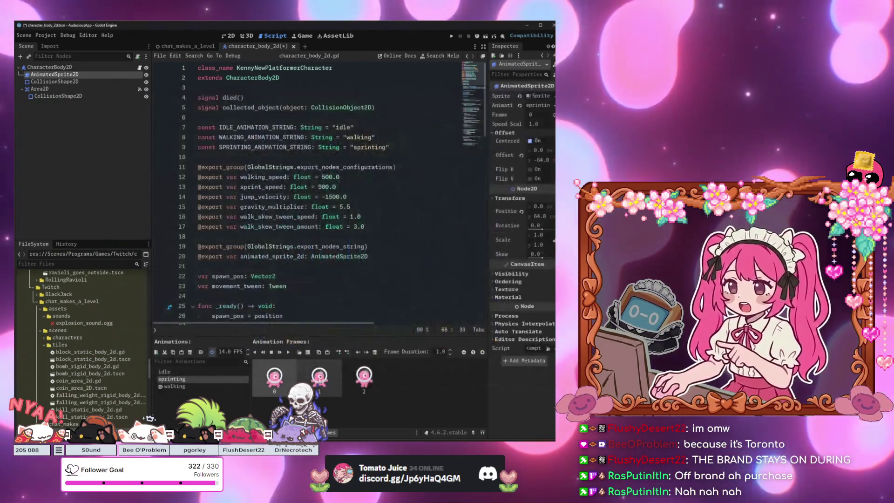
click(450, 352)
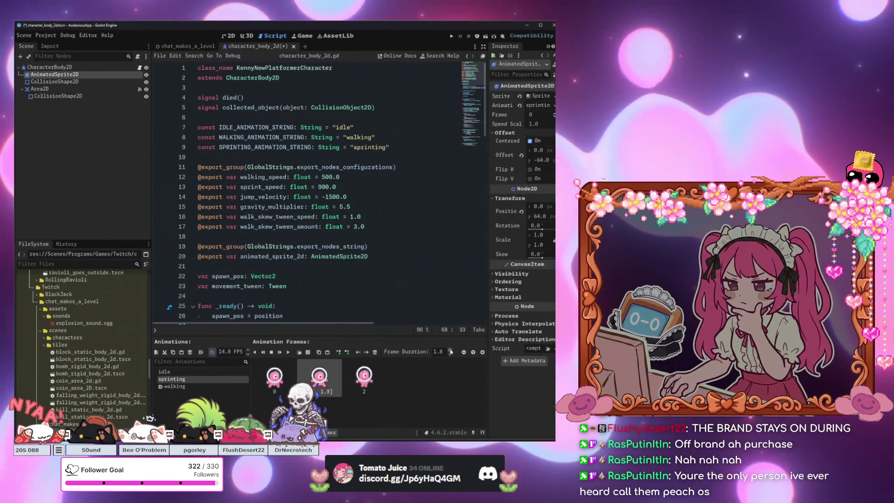
click(228, 385)
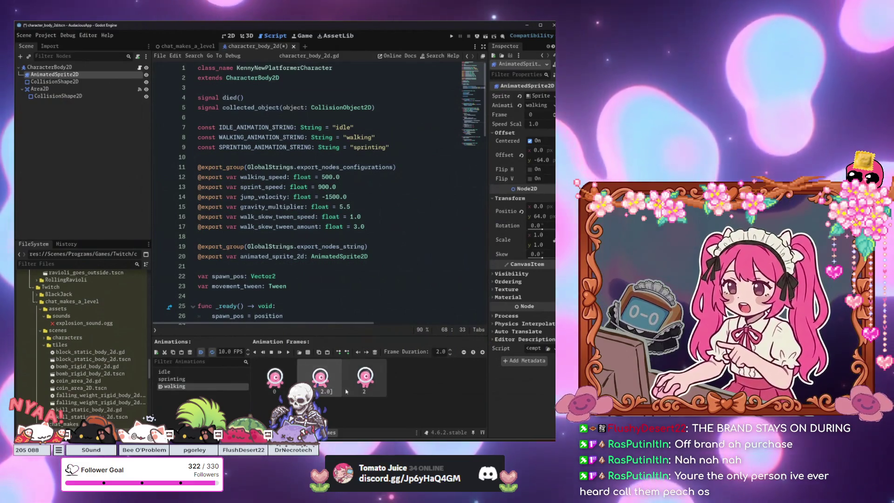
Delete the old walking frames and add three pink frames from spritesheet-characters-default.png.
click(374, 352)
click(307, 352)
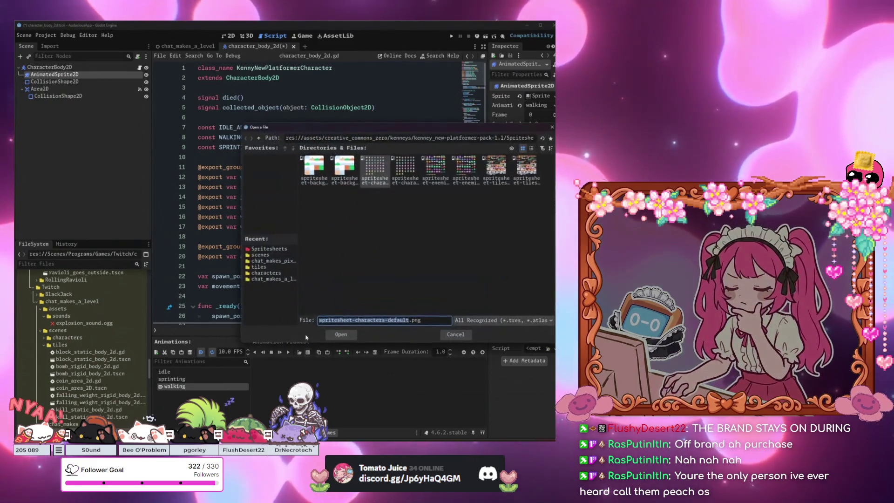
click(341, 334)
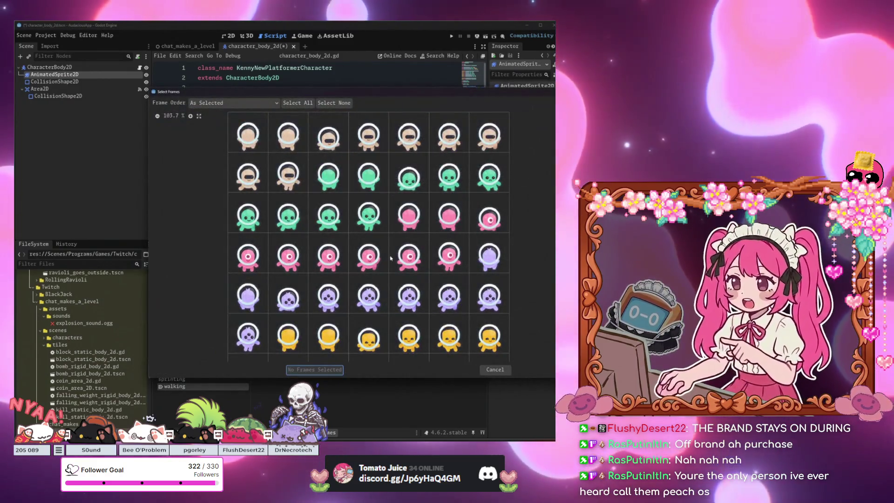
click(367, 182)
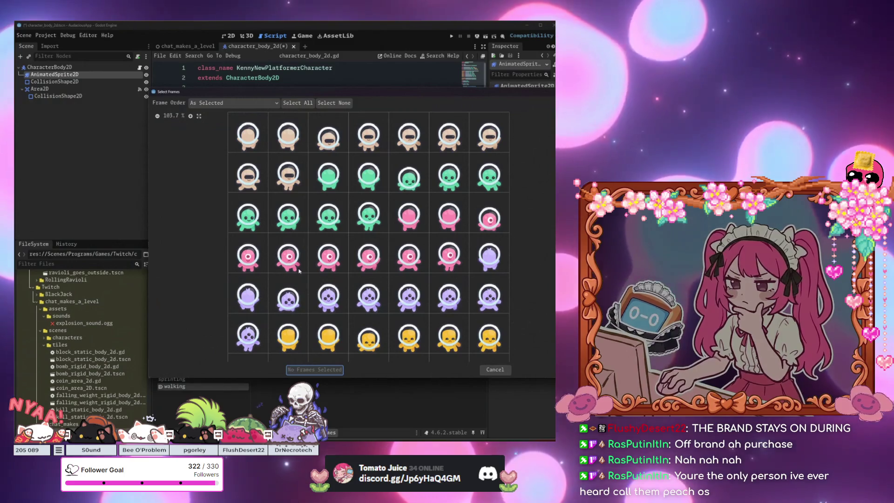
click(334, 261)
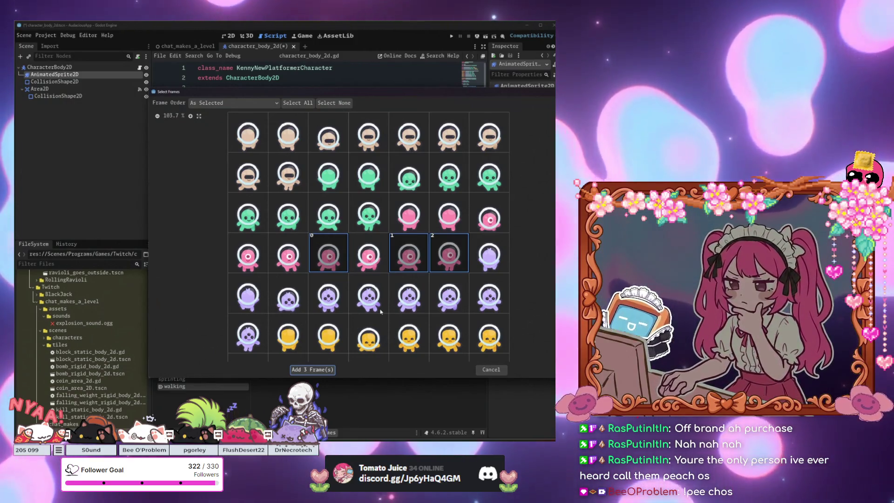
scroll(381, 311, down, 1)
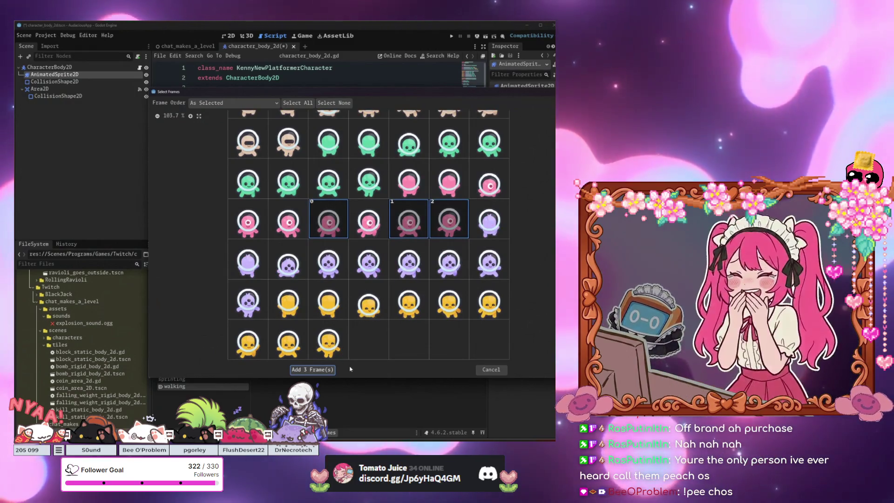
click(328, 370)
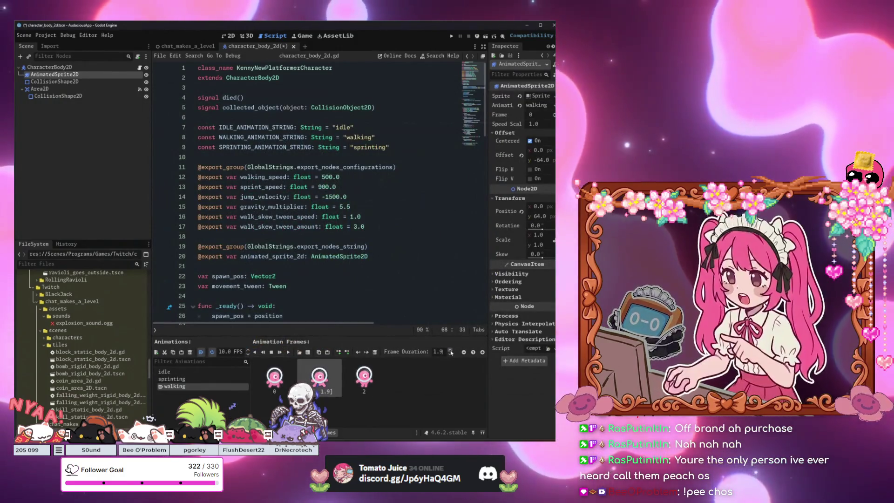
click(186, 372)
click(379, 257)
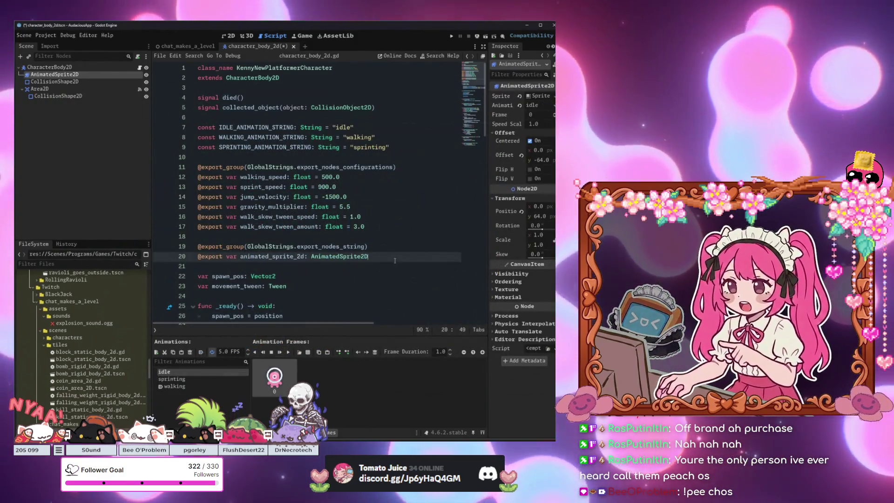
Save and run the level, moving the pink character left and to a clicked grid spot.
key(ctrl+s)
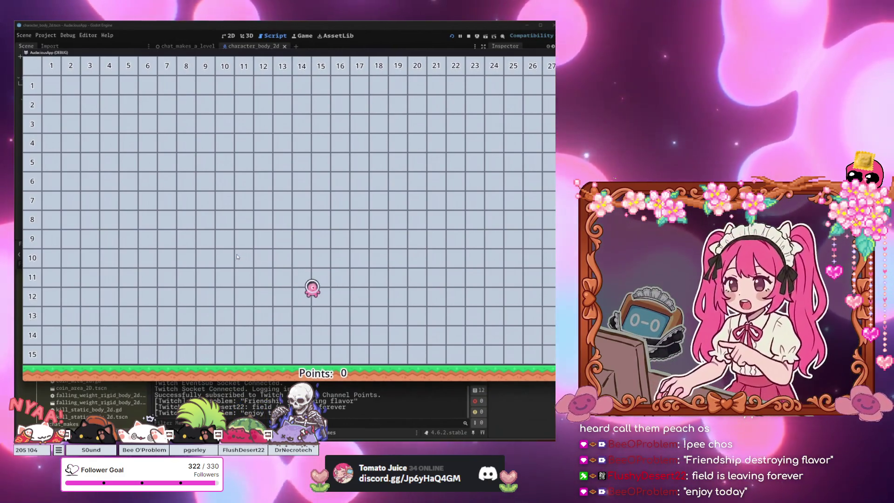
key(Left)
click(225, 256)
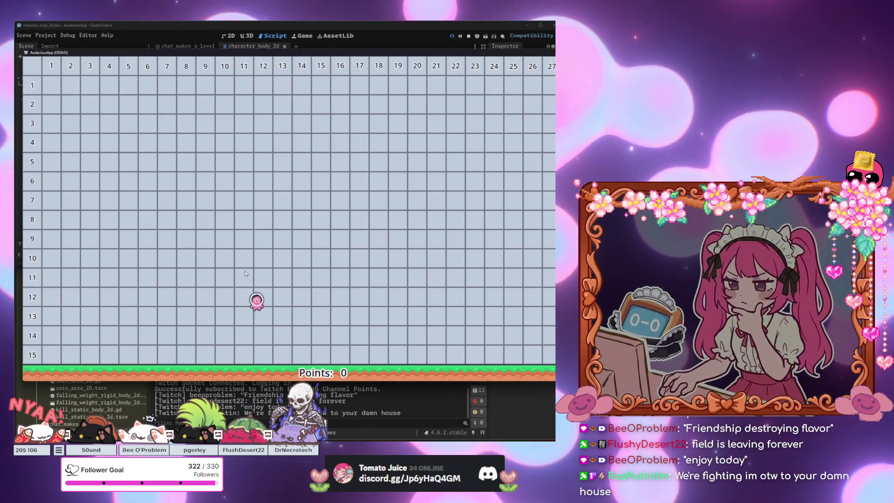
click(399, 388)
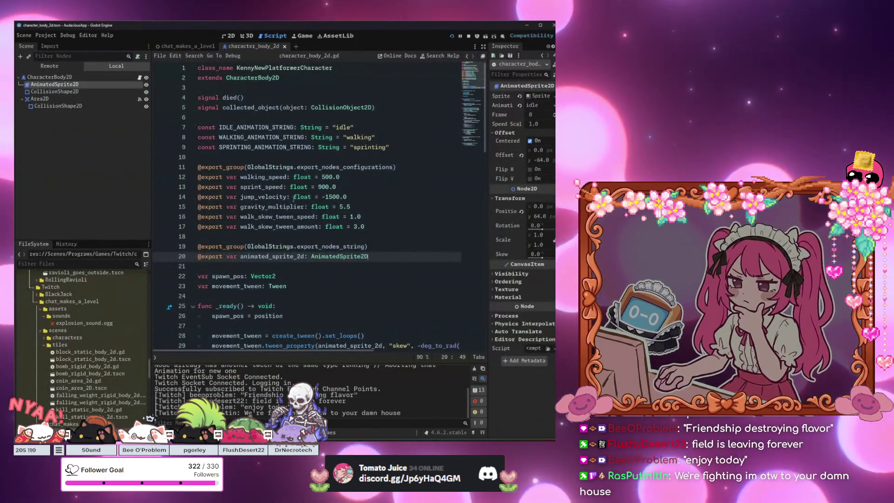
Change line 48's is_action_just_pressed to is_action_pressed in character_body_2d.gd.
scroll(297, 212, down, 9)
scroll(296, 212, down, 1)
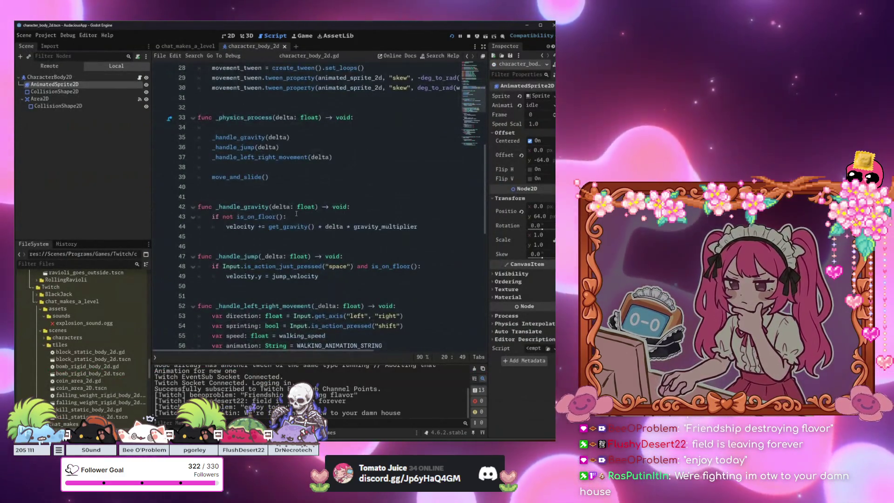
click(348, 196)
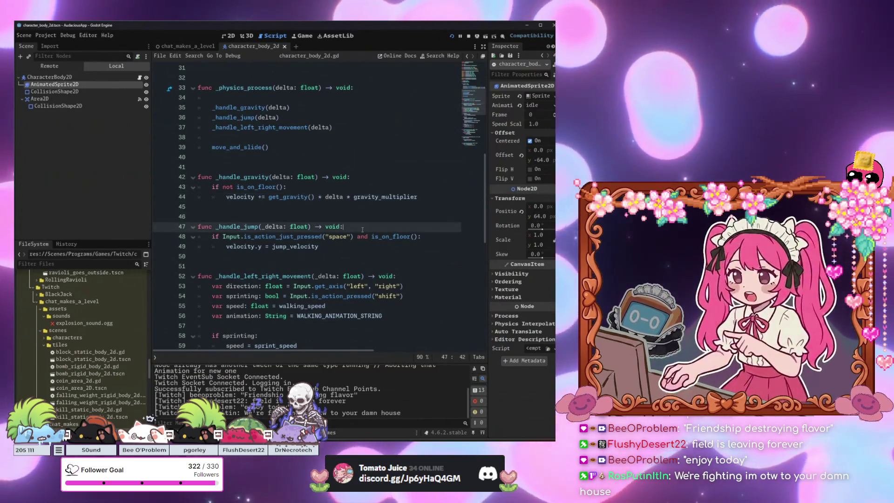
click(294, 236)
key(BackSpace)
key(BackSpace)
key(BackSpace)
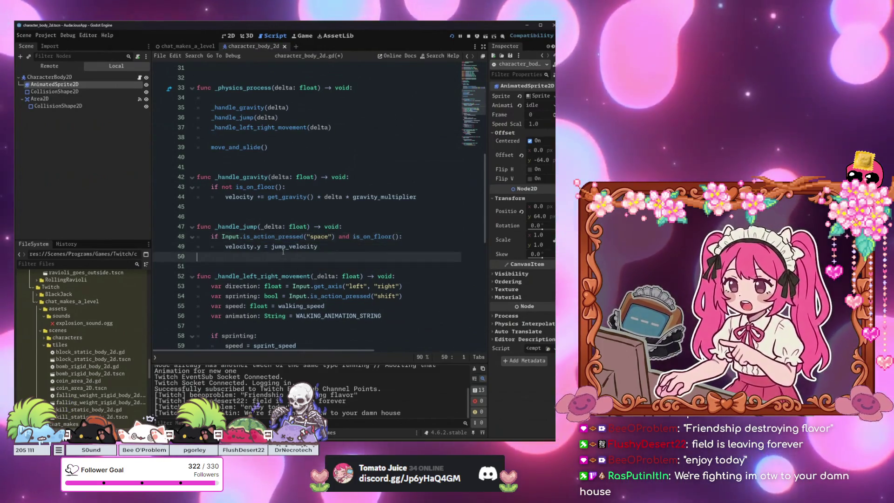
click(278, 257)
Run the game with F5, test jumping and steering left and right, then stop it.
key(F5)
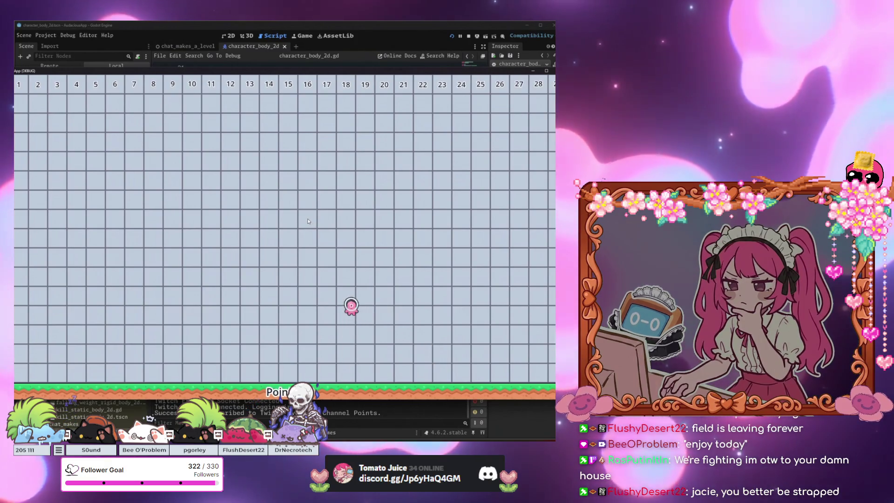
key(Left)
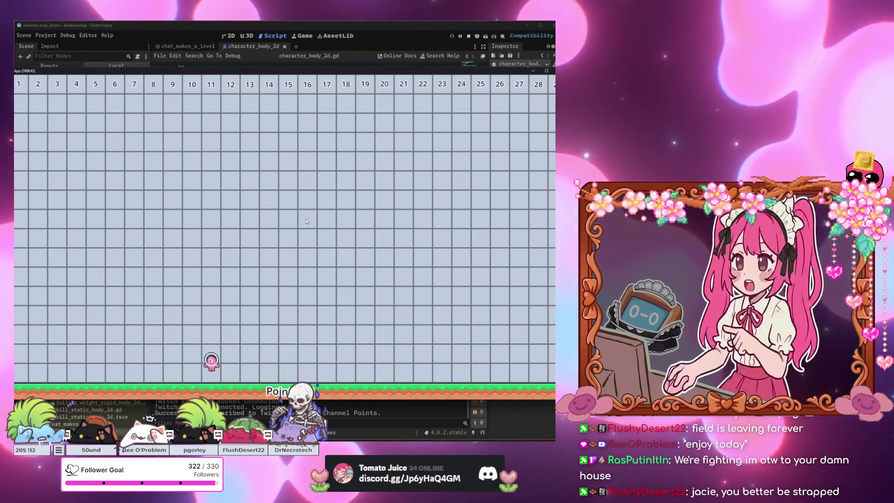
key(Right)
key(Left)
key(Right)
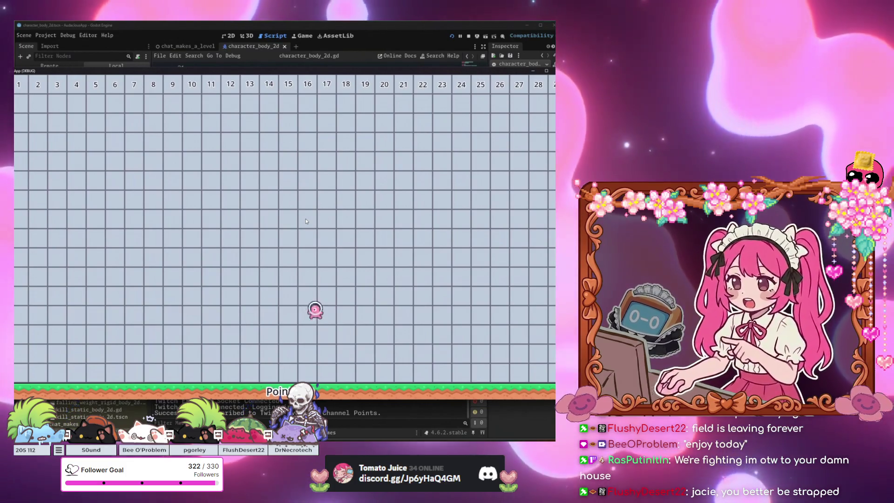
key(Left)
key(Left)
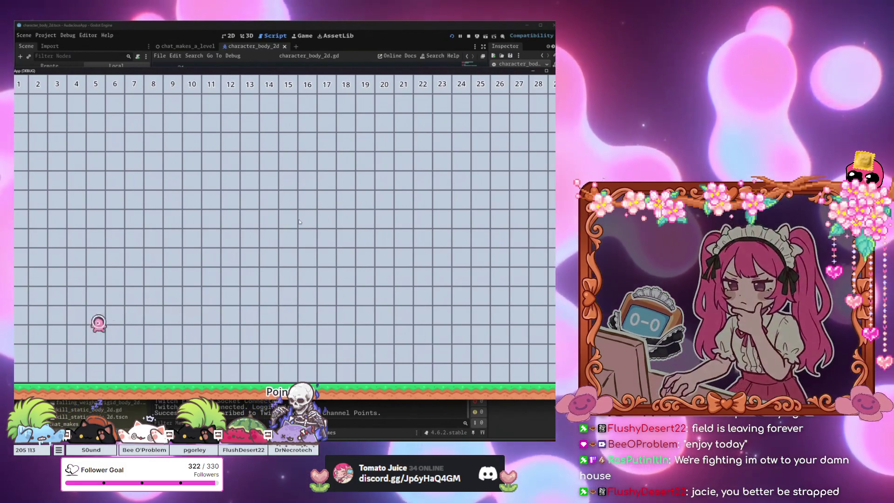
key(Right)
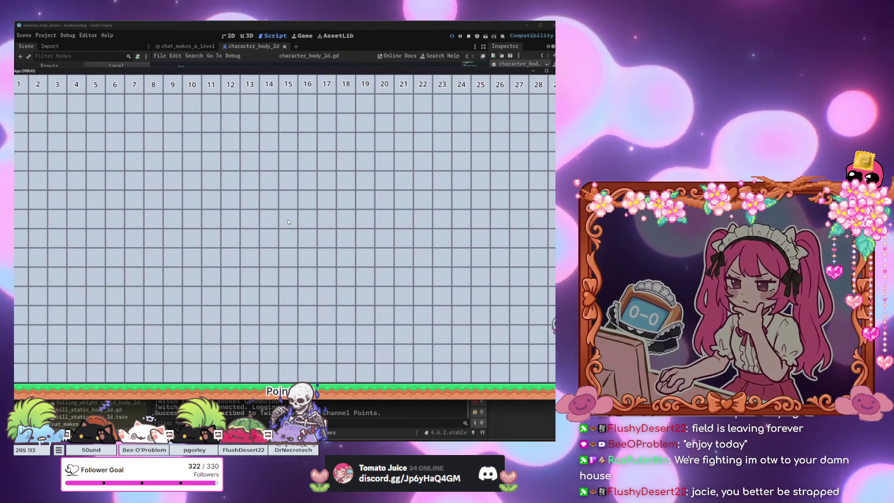
key(Left)
click(546, 71)
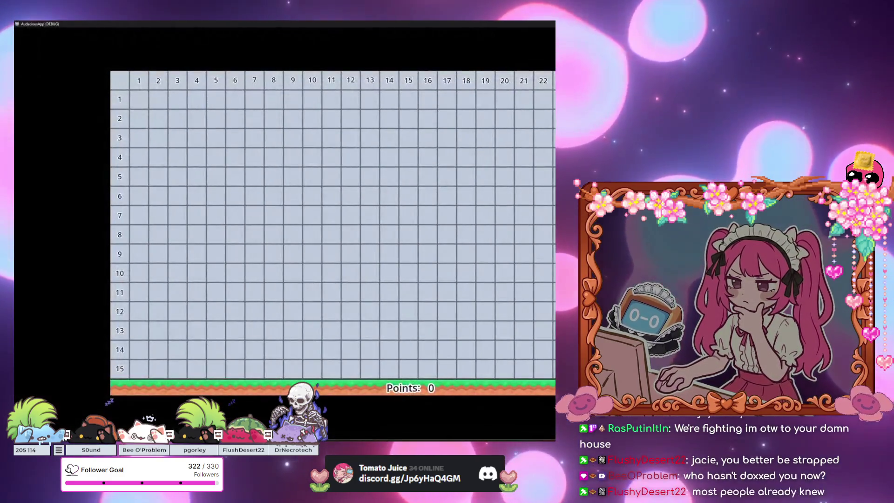
key(super+Down)
key(F8)
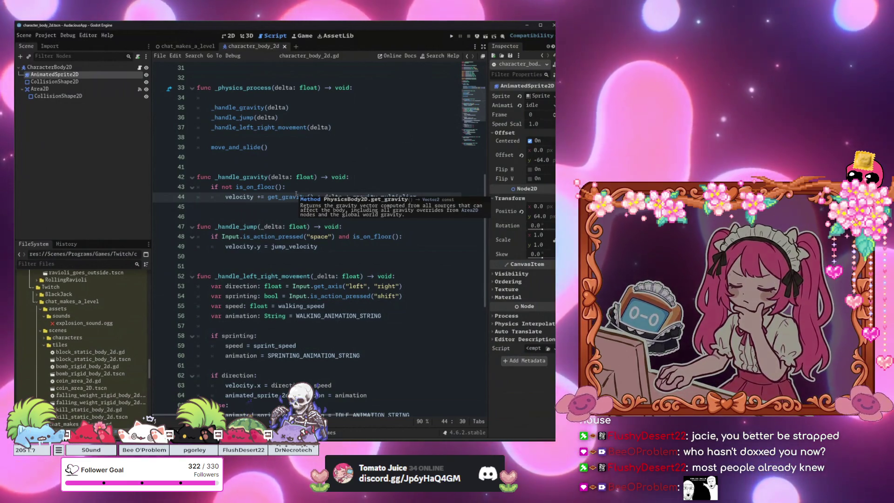
Review the _physics_process calls and the !block case in the chat_makes_a_level script.
mouse_move(282, 276)
mouse_down()
mouse_move(218, 276)
mouse_move(197, 266)
mouse_up()
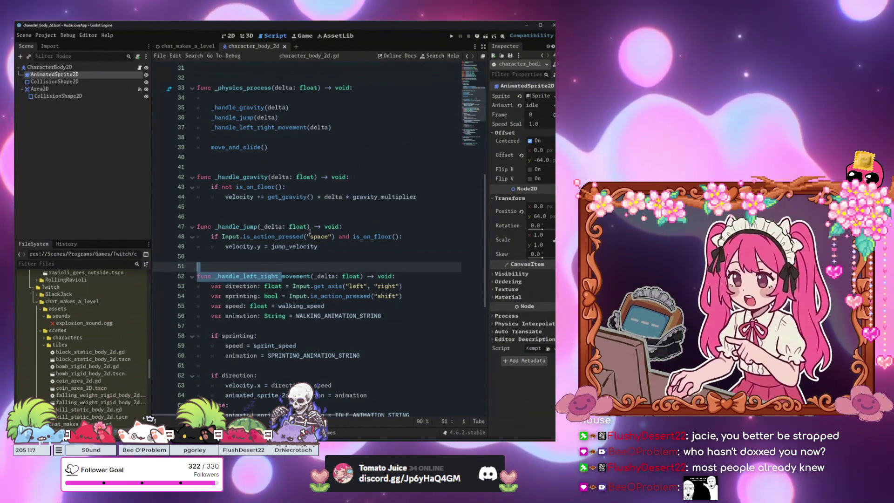
scroll(316, 230, up, 3)
scroll(315, 230, up, 2)
click(278, 216)
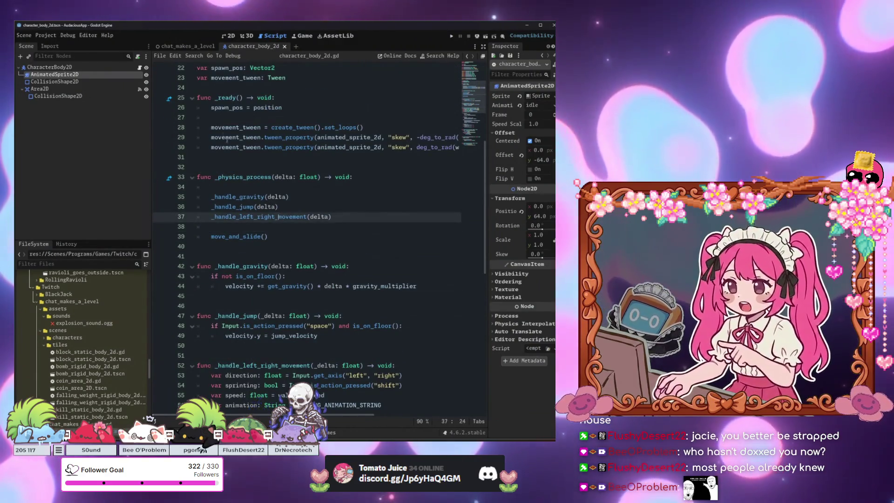
click(198, 46)
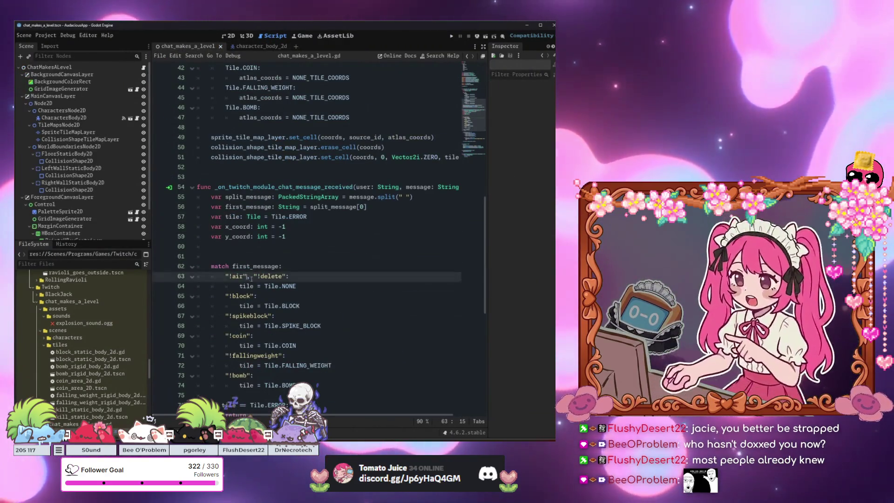
click(266, 293)
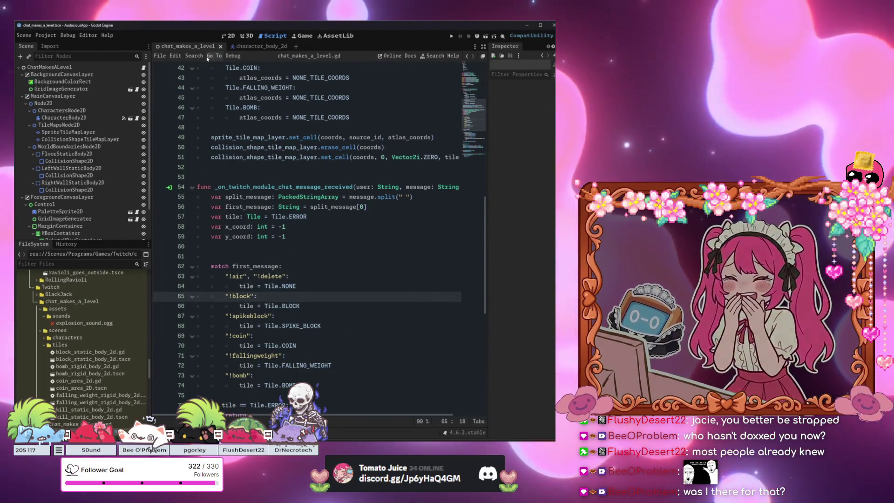
Show the chat_makes_a_level 2D layout and select Node2D to inspect its properties.
click(239, 35)
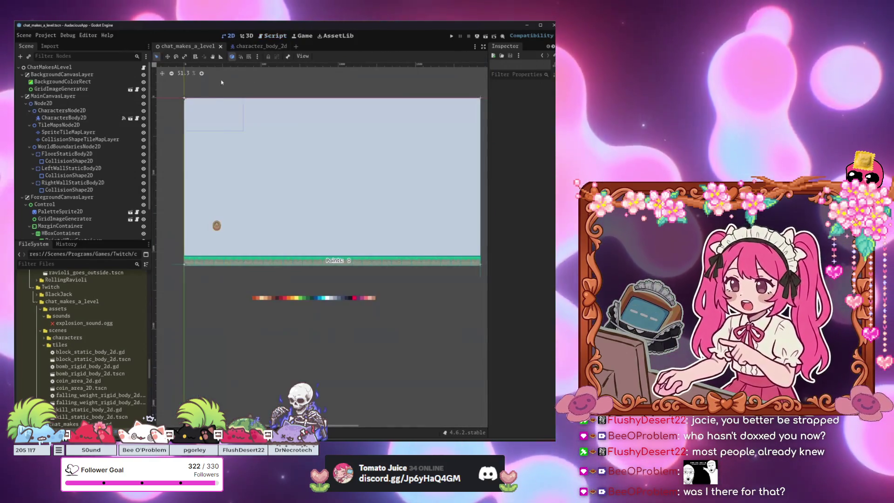
click(49, 67)
click(44, 103)
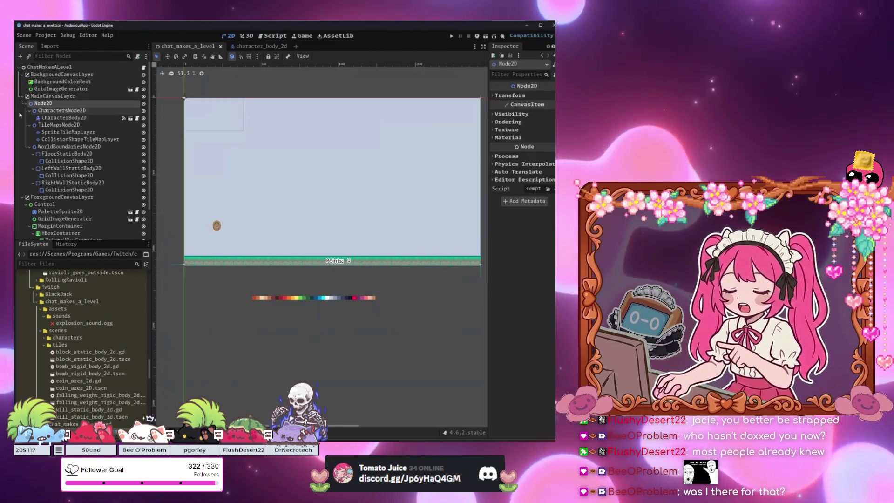
click(296, 47)
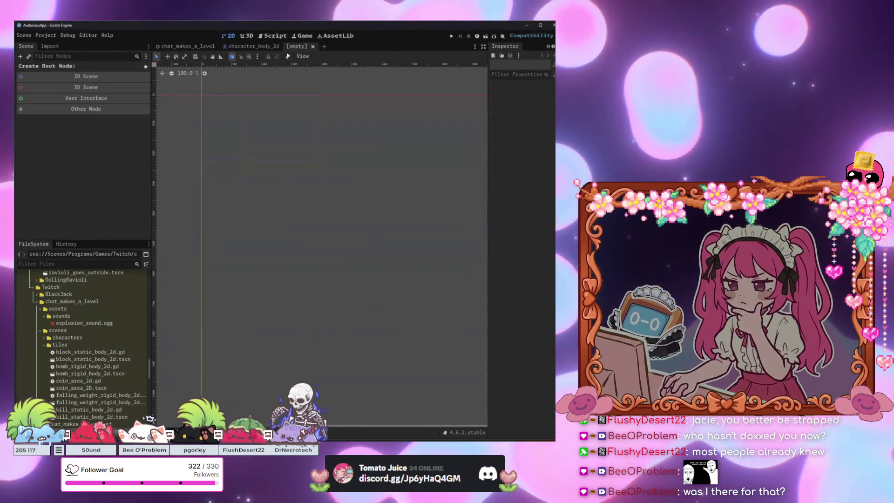
Give the new scene a 2D root node and rename it CharacterOffScreenWarper.
click(65, 77)
double_click(66, 68)
text(Character)
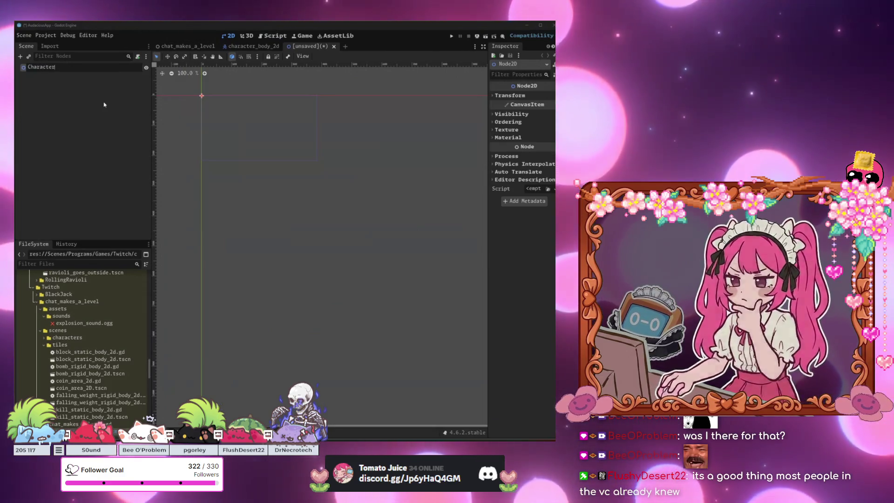
text(SideScree)
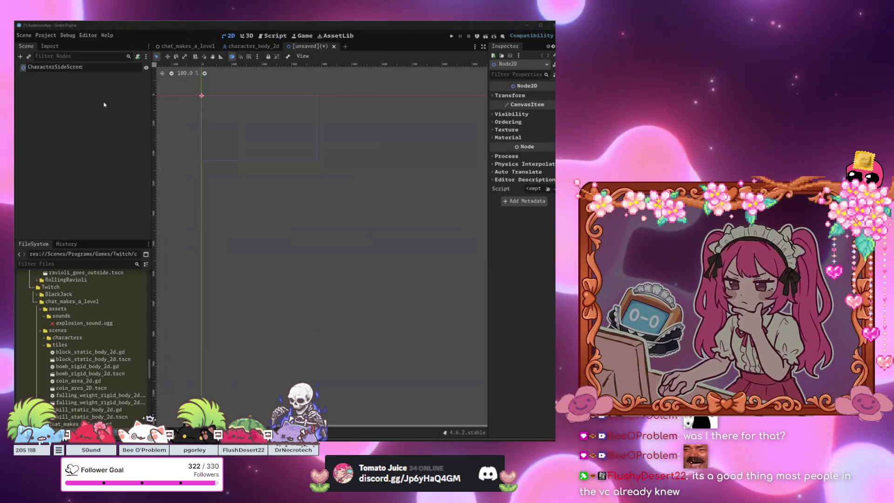
text(n)
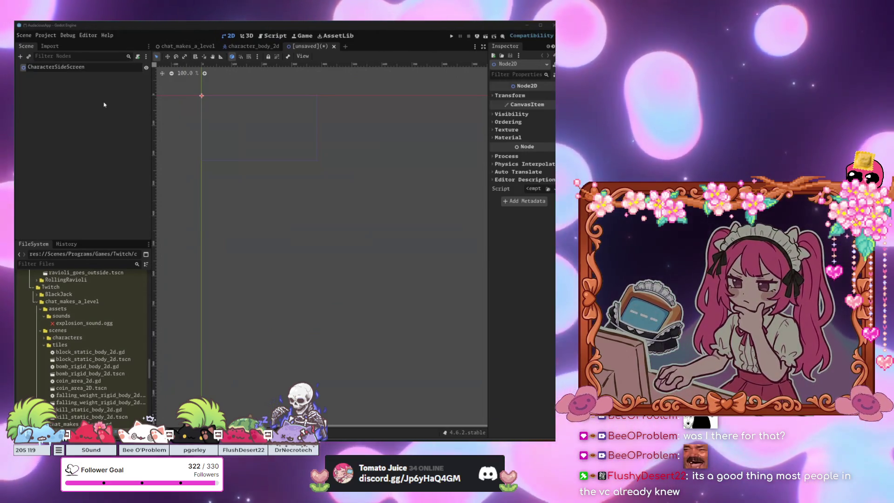
key(BackSpace)
key(BackSpace)
key(BackSpace)
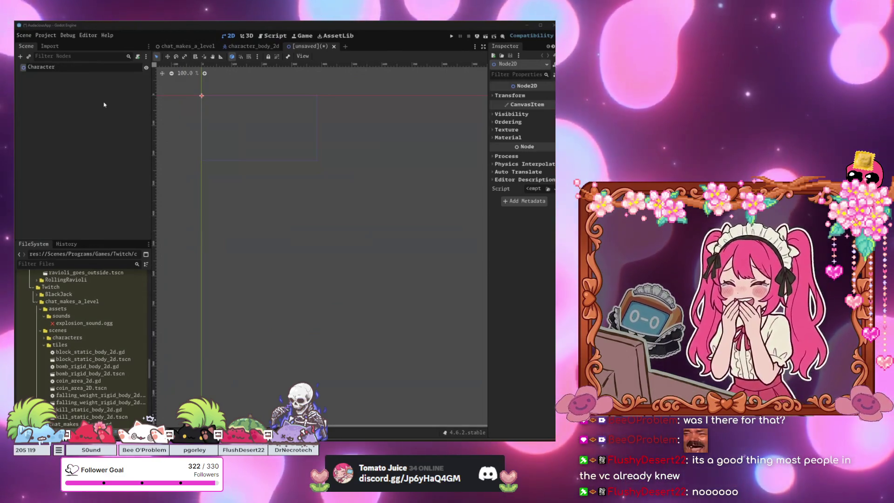
text(OffSc)
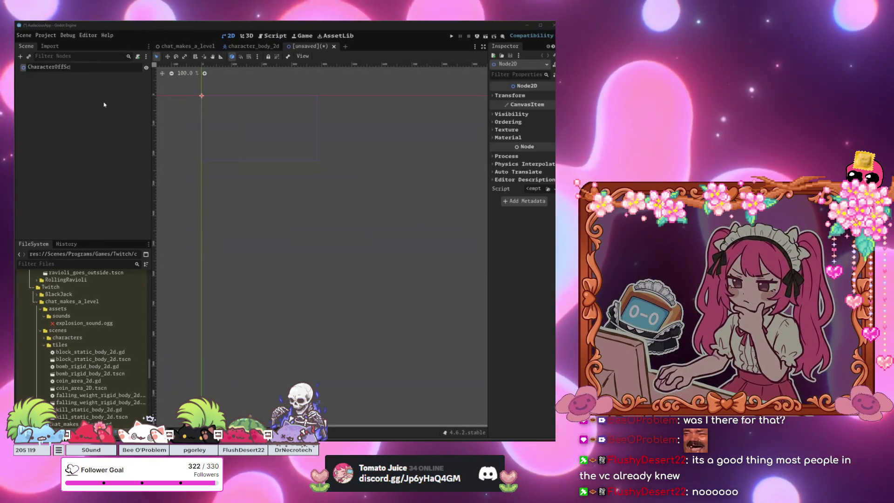
text(reenWarper)
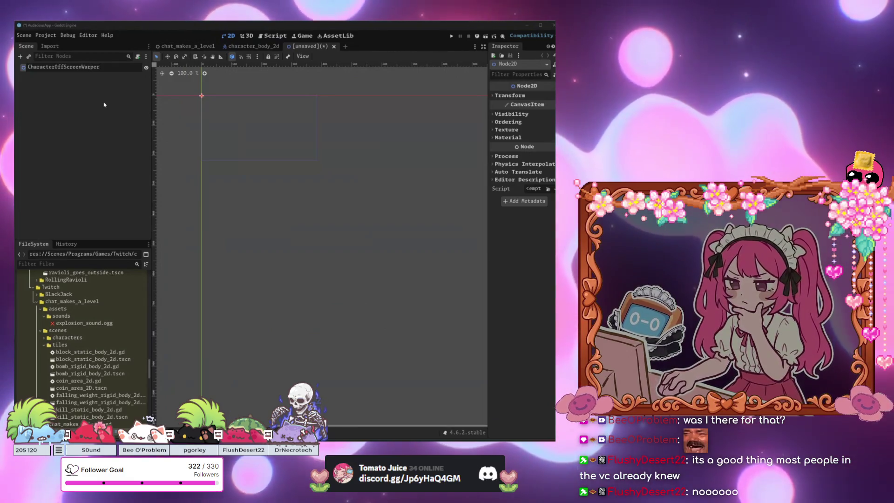
key(Return)
key(ctrl+a)
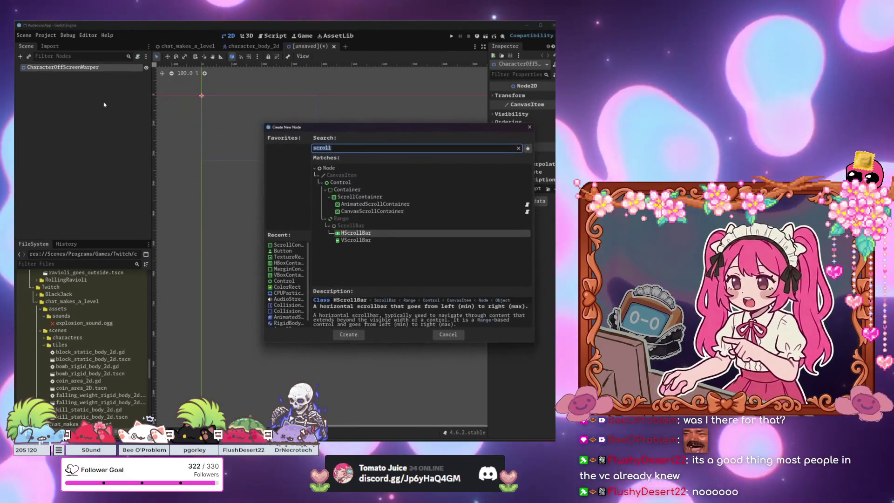
Search 'area' in Create New Node, add an Area2D child, and rename it LeftArea2D.
text(stat)
key(ctrl+a)
text(area)
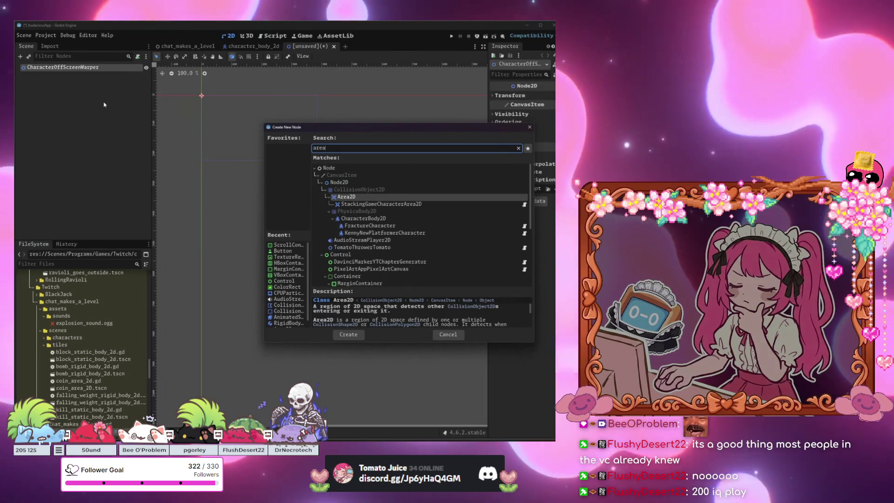
key(Return)
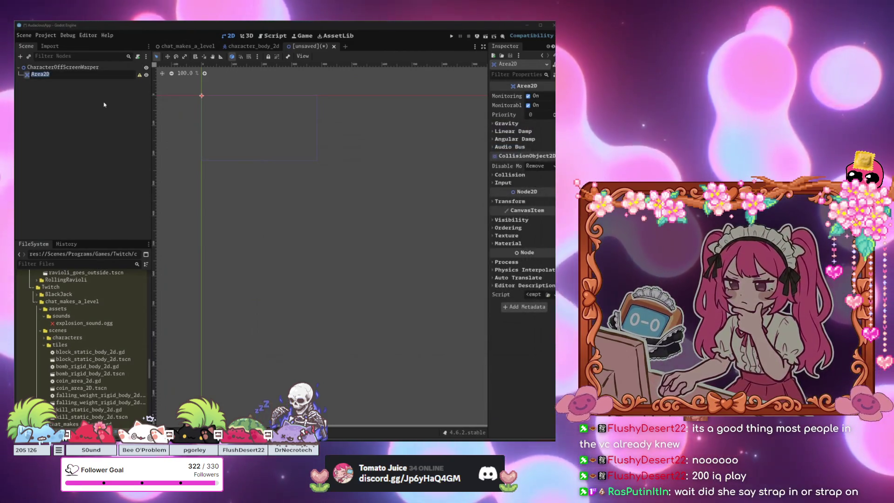
key(BackSpace)
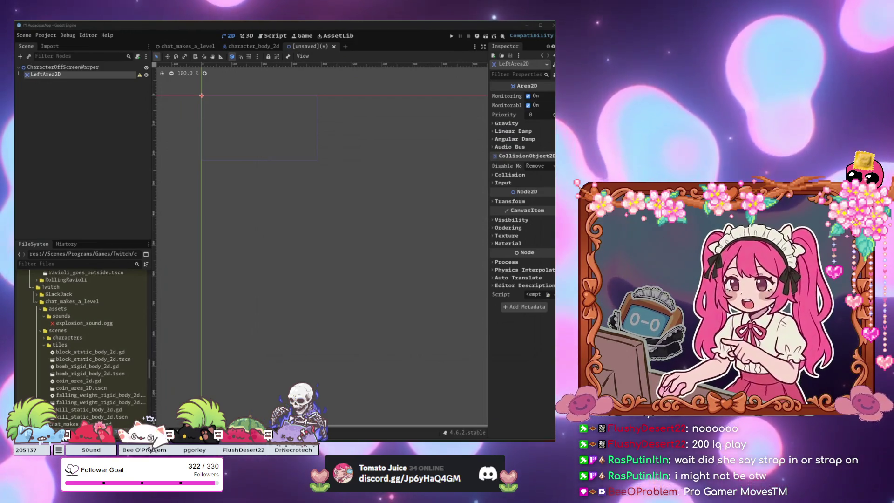
text(Left)
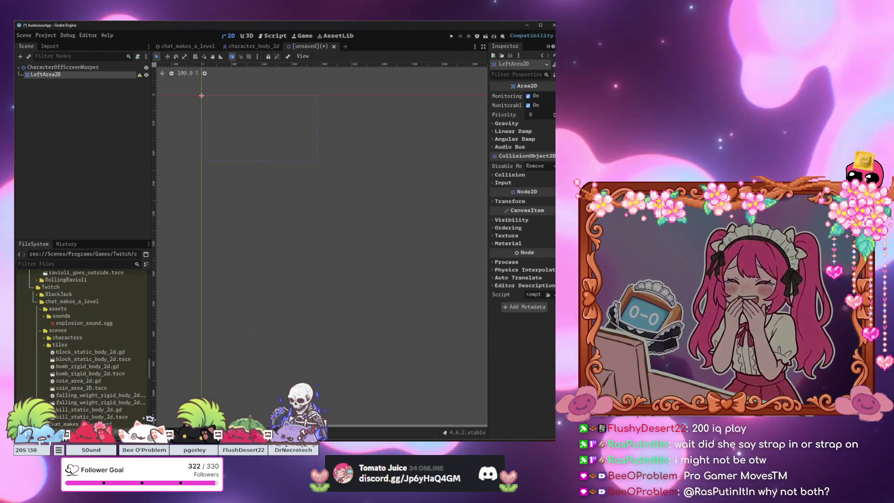
click(253, 46)
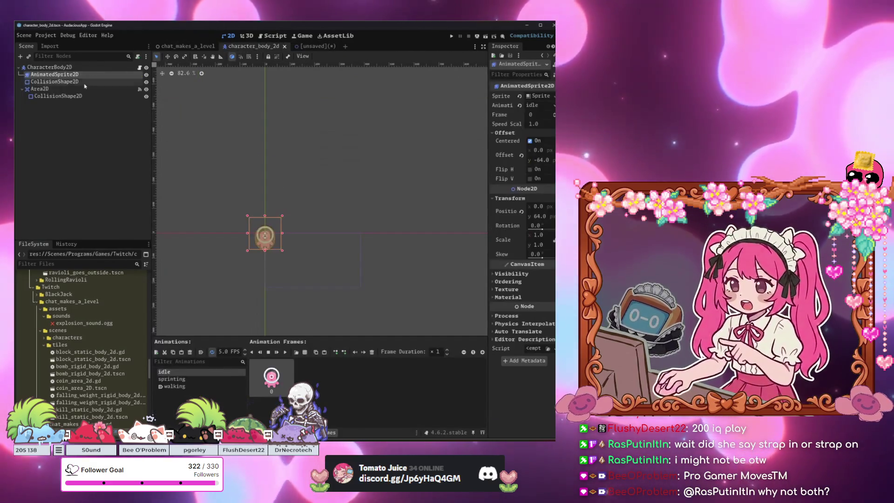
Add a Sprite2D child under CharacterBody2D in the character_body_2d scene.
click(59, 96)
click(79, 68)
key(ctrl+a)
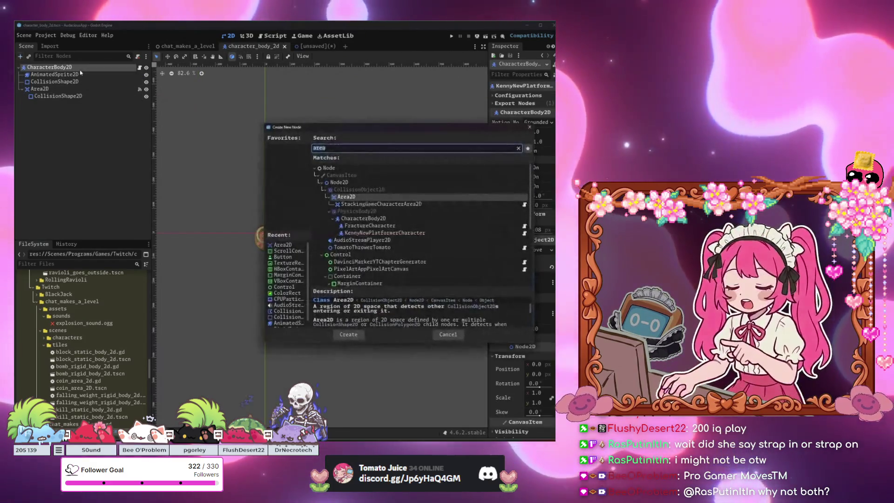
text(sprite2d)
key(Return)
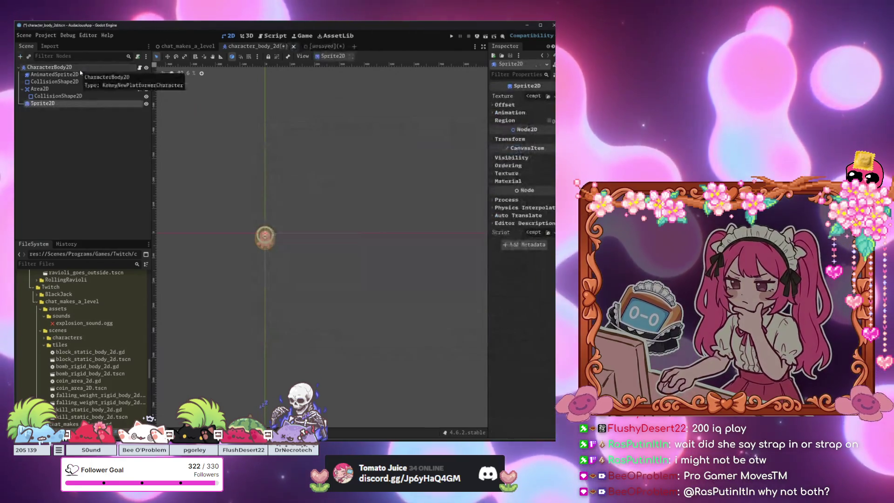
scroll(249, 284, up, 10)
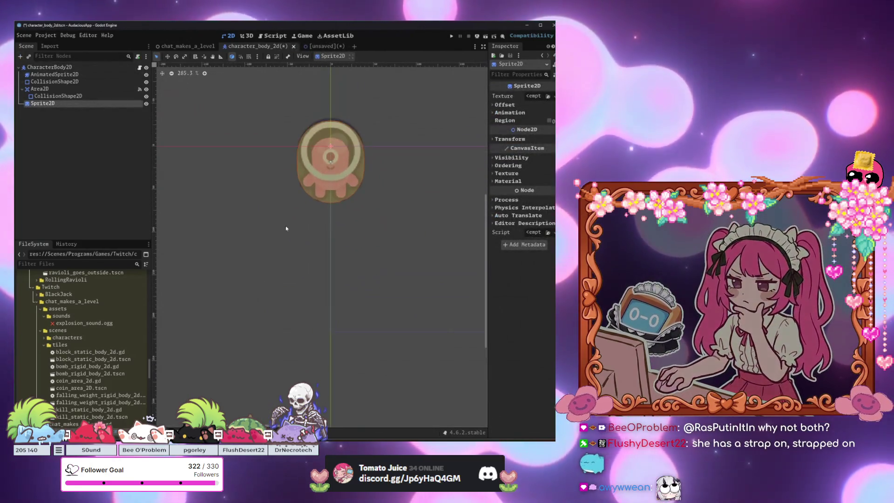
drag(308, 236, 291, 255)
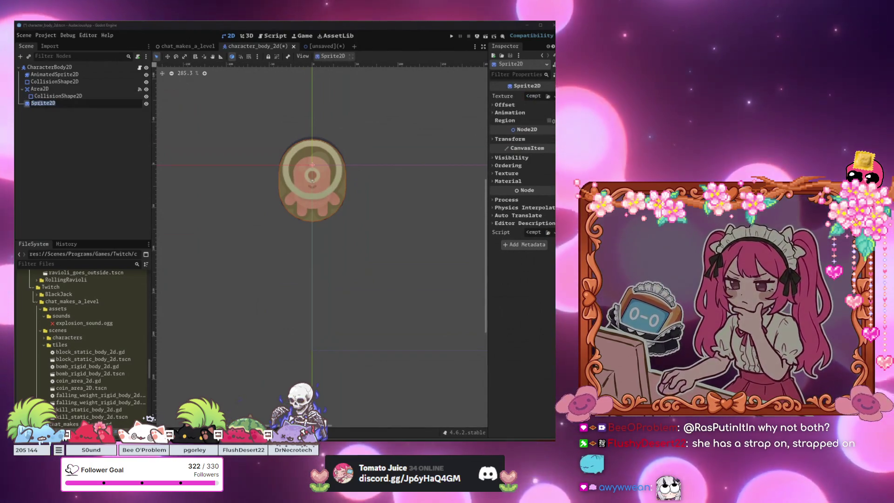
Rename the new Sprite2D node to PeachOhSprite2D.
double_click(34, 103)
text(each0)
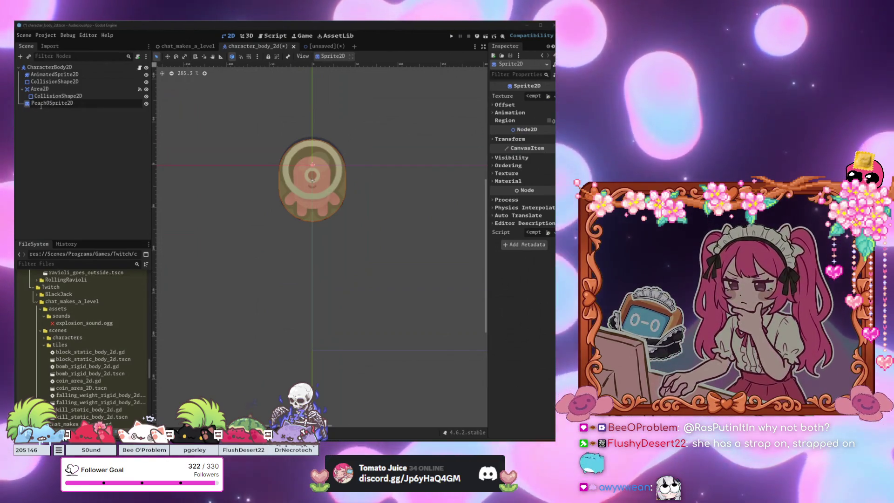
key(Return)
double_click(50, 104)
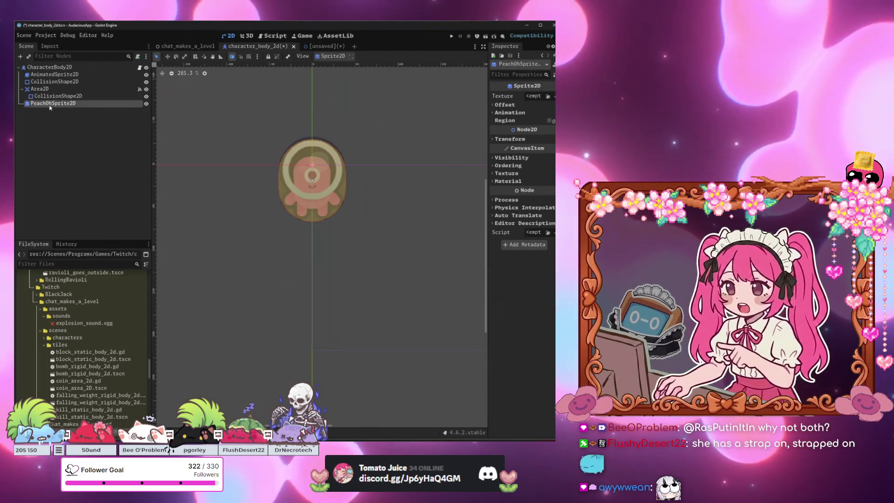
click(84, 125)
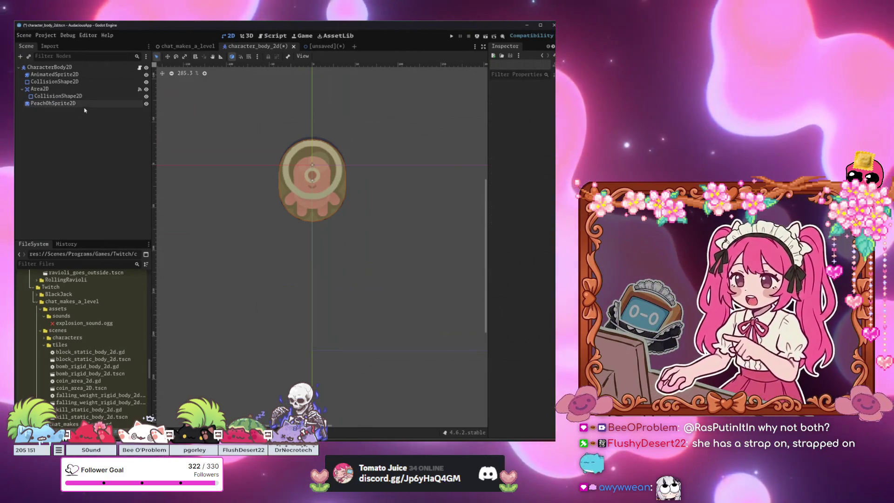
click(86, 103)
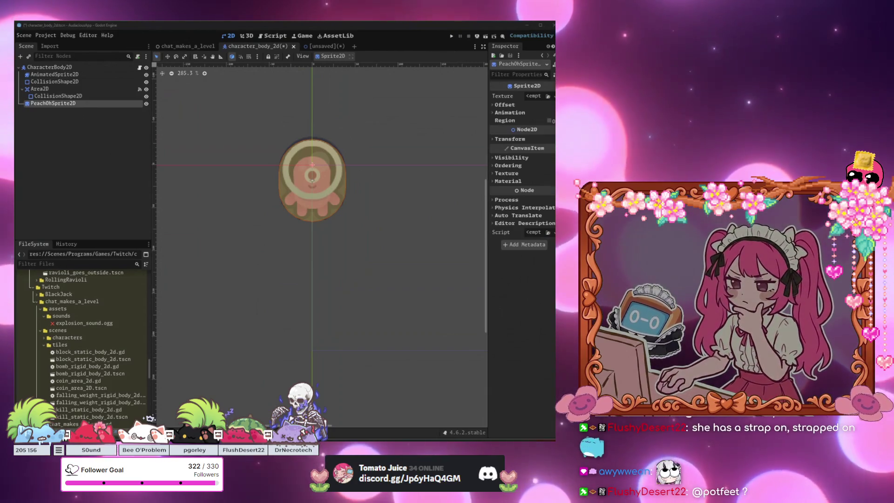
click(359, 310)
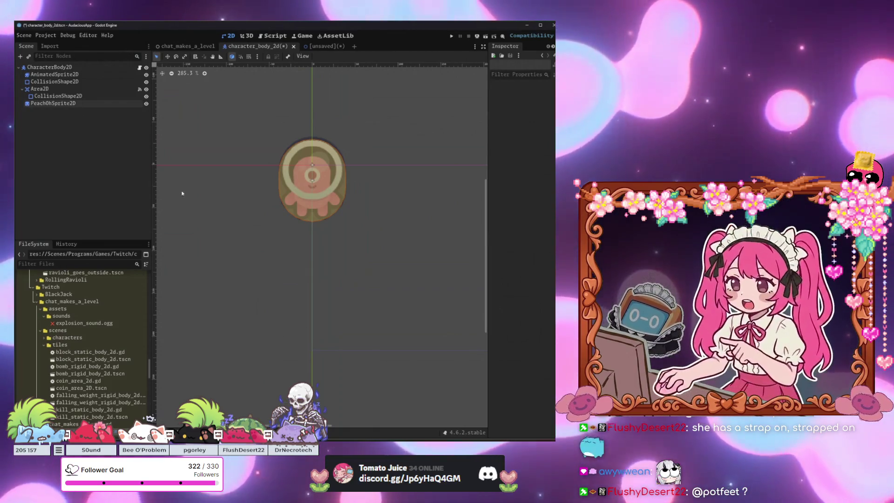
key(super)
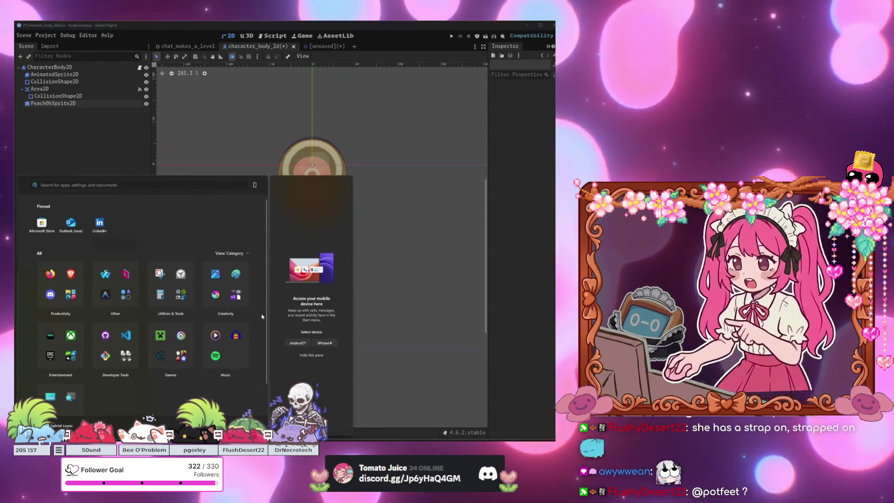
Launch Aseprite, create a new 430×645 sprite, and paste the Trolli bag picture into it.
key(super)
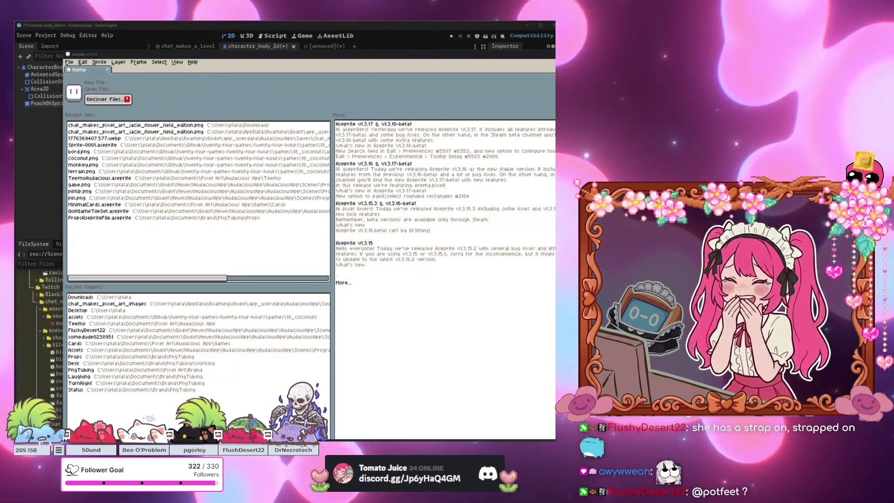
key(ctrl+n)
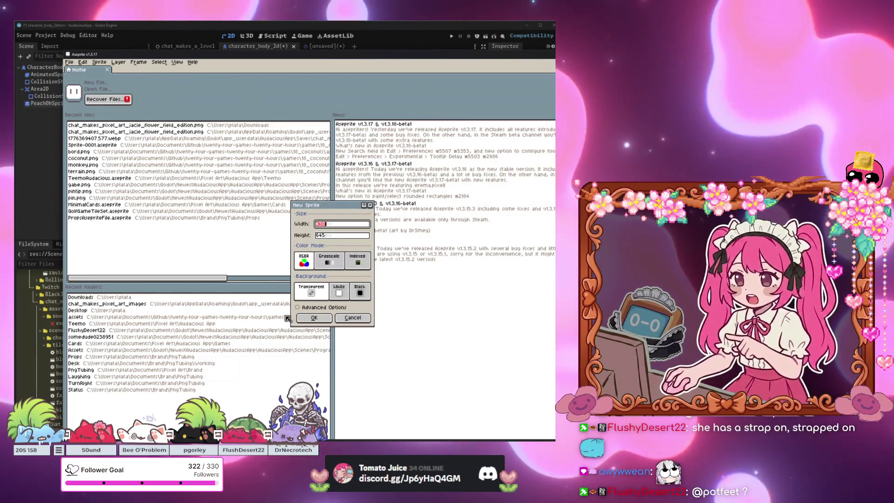
key(Return)
key(ctrl+v)
scroll(326, 256, up, 3)
scroll(310, 183, down, 3)
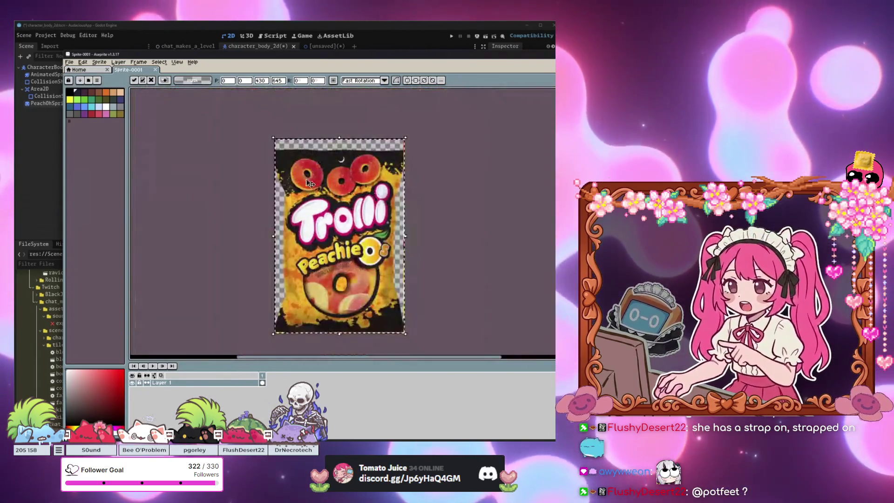
Clear the first paste and paste the Trolli bag image into the sprite again.
scroll(309, 183, up, 4)
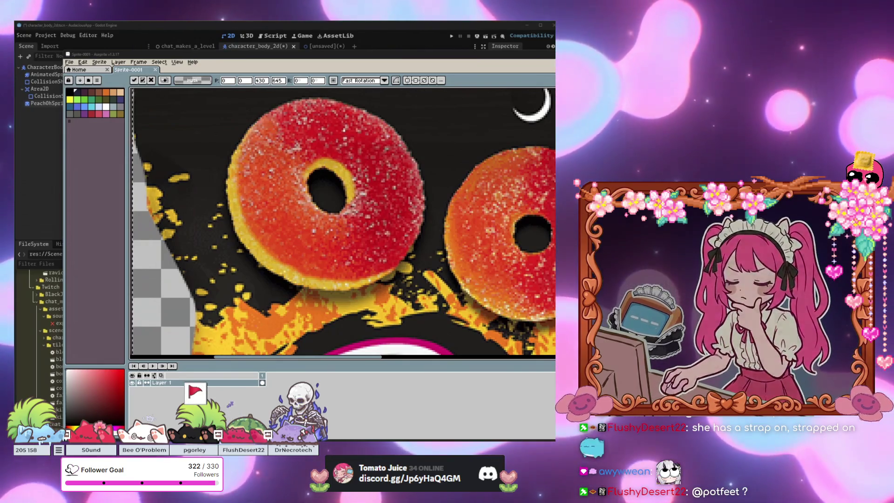
scroll(417, 277, down, 2)
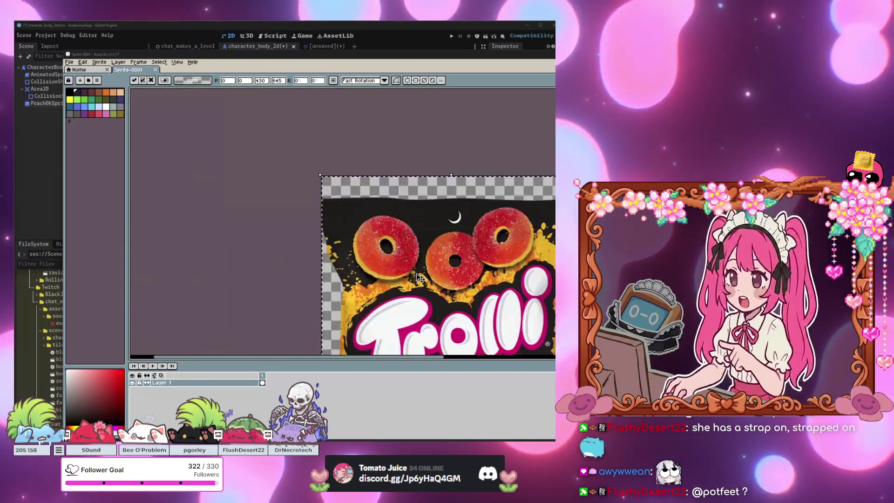
scroll(417, 277, up, 3)
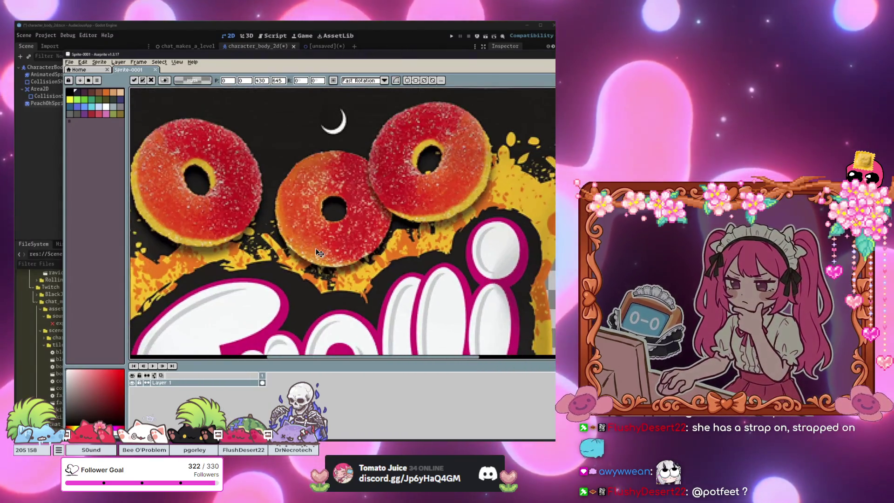
scroll(317, 252, down, 3)
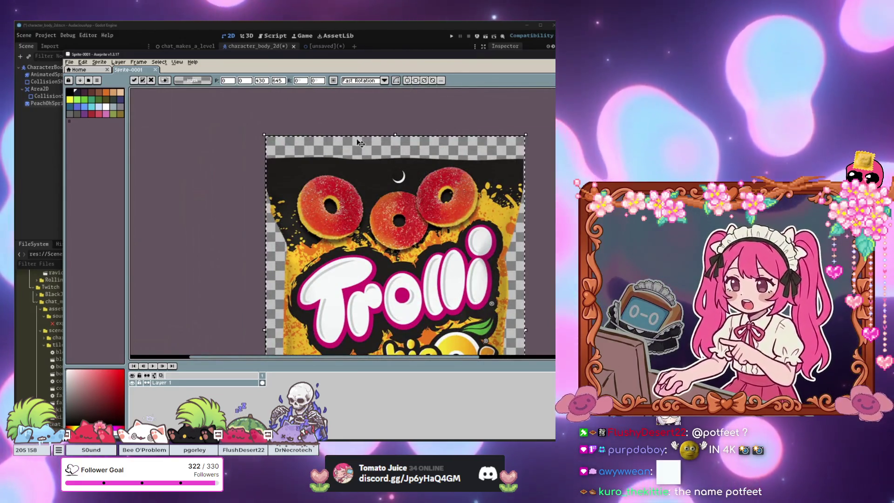
scroll(305, 166, up, 4)
scroll(270, 140, up, 2)
scroll(345, 205, down, 2)
key(Escape)
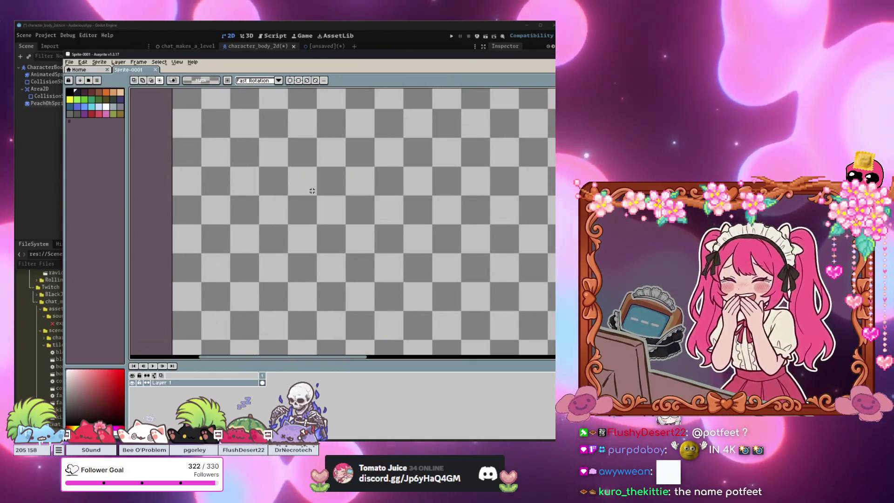
scroll(310, 194, down, 5)
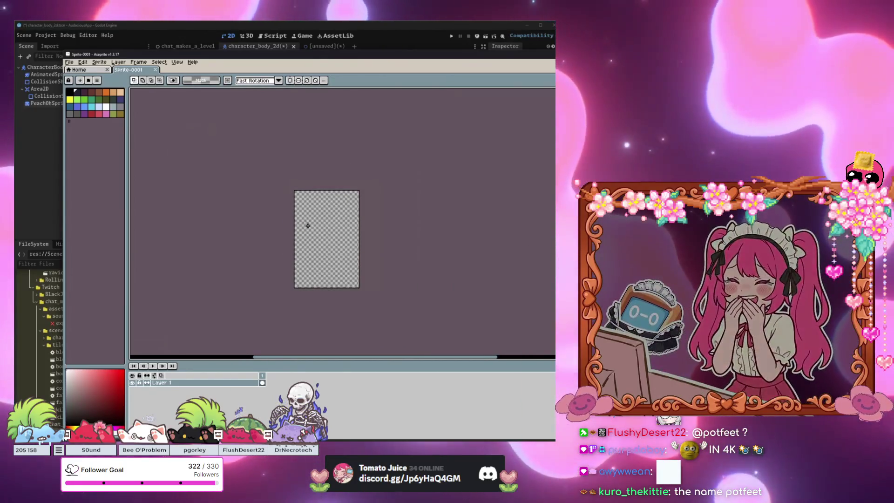
key(ctrl+v)
scroll(309, 223, up, 3)
scroll(309, 223, down, 2)
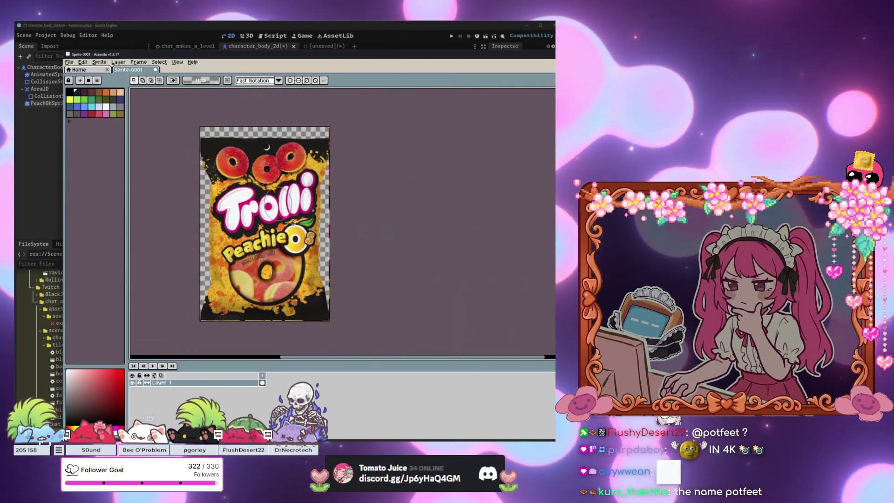
scroll(296, 219, up, 5)
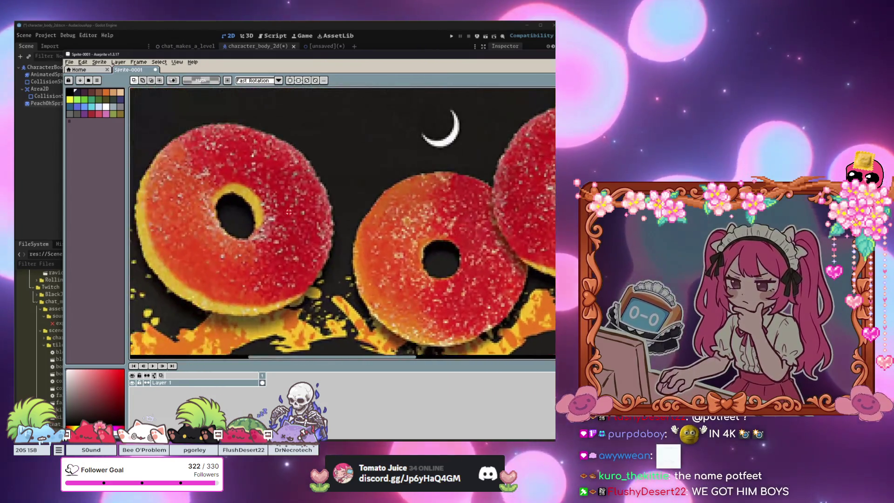
Magic-wand select the black background at tolerance 41 and delete it to transparency.
drag(201, 111, 400, 305)
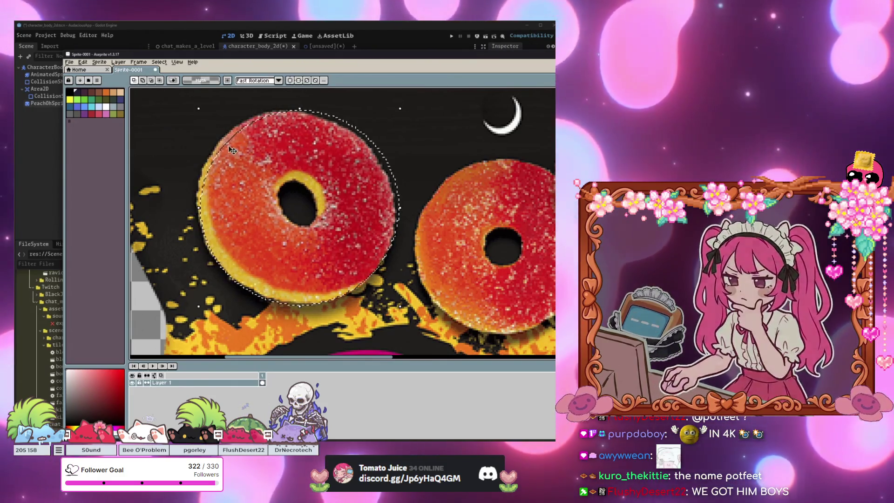
click(223, 142)
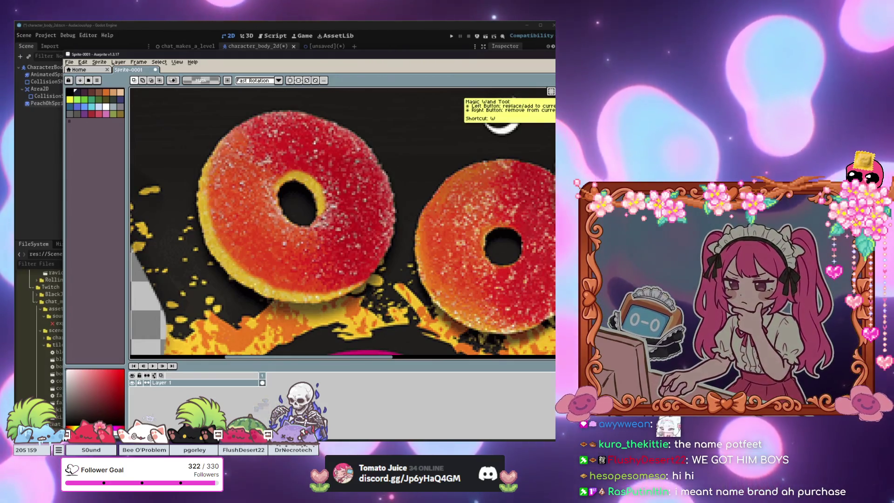
click(551, 102)
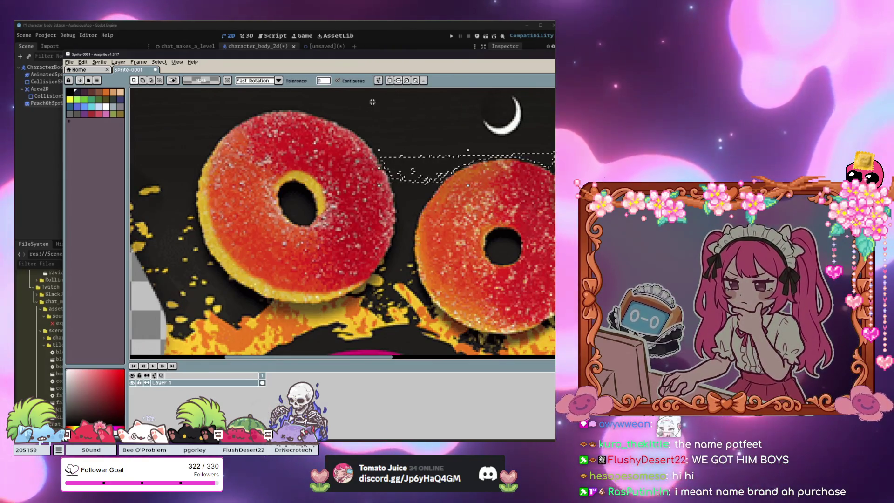
drag(324, 81, 334, 97)
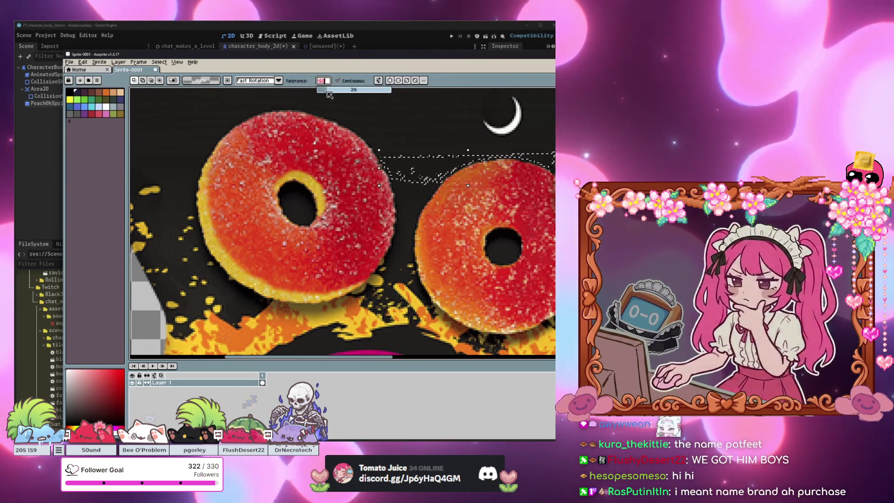
click(379, 134)
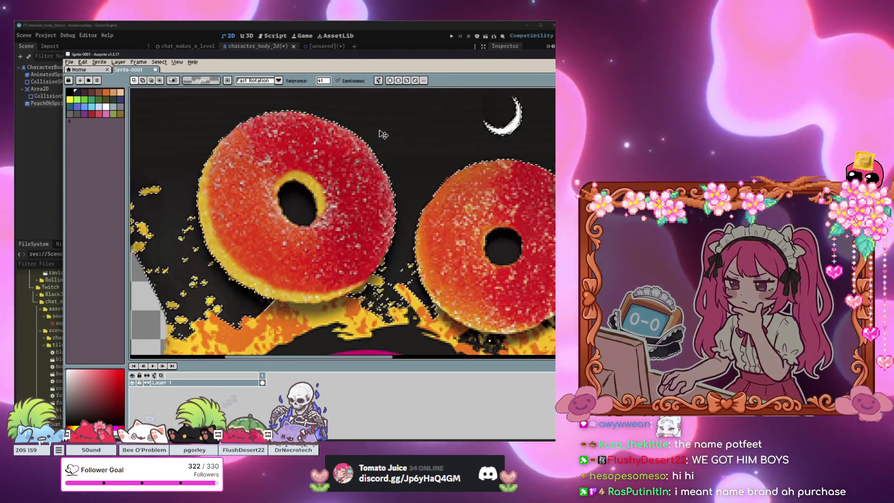
key(ctrl+d)
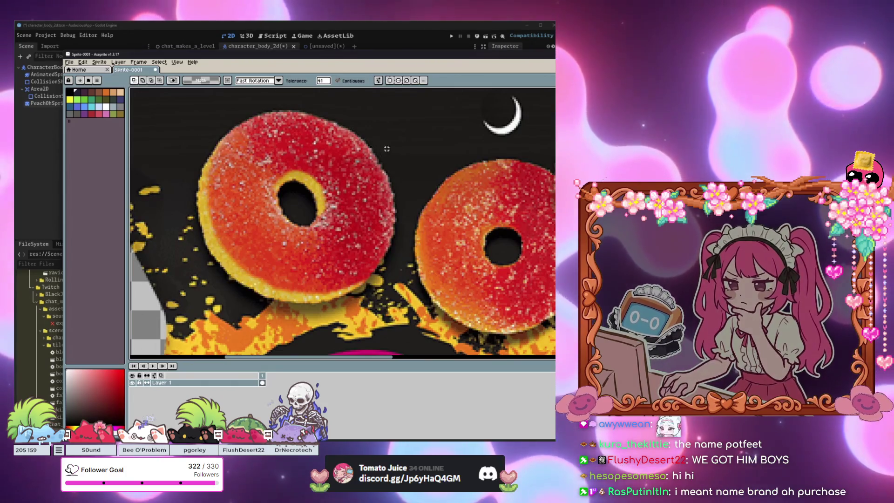
key(b)
key(ctrl+z)
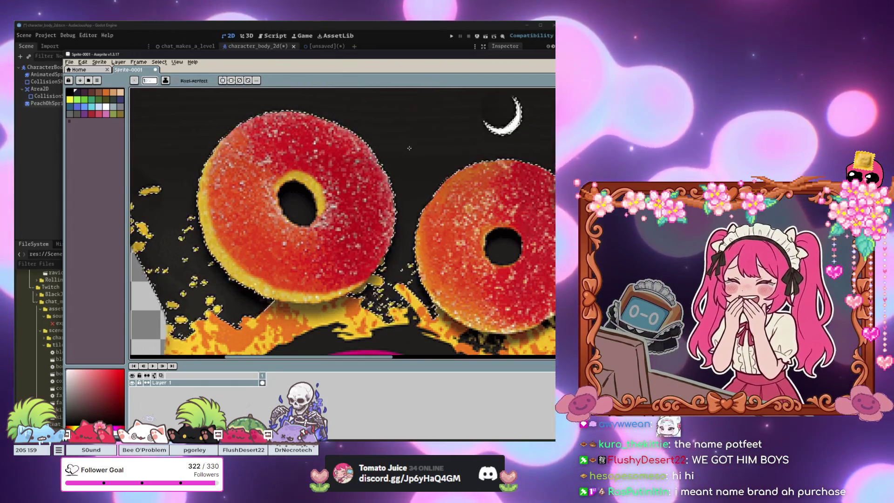
key(Delete)
scroll(295, 222, down, 2)
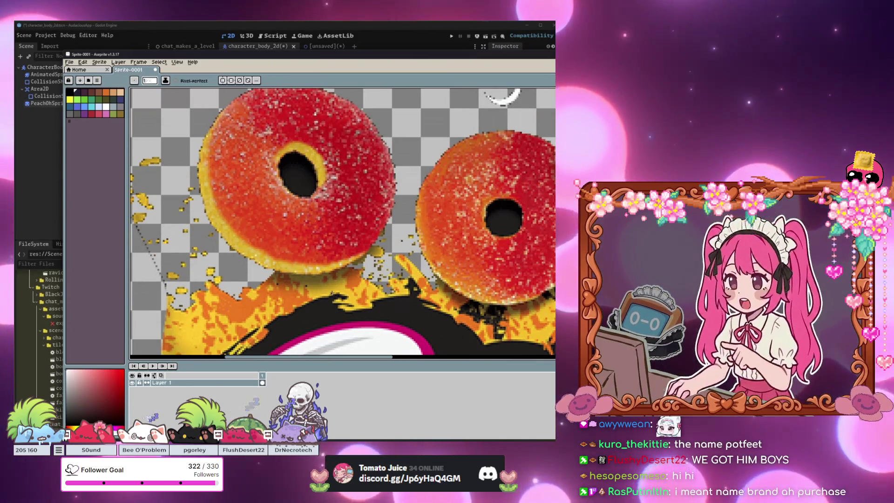
scroll(189, 185, down, 4)
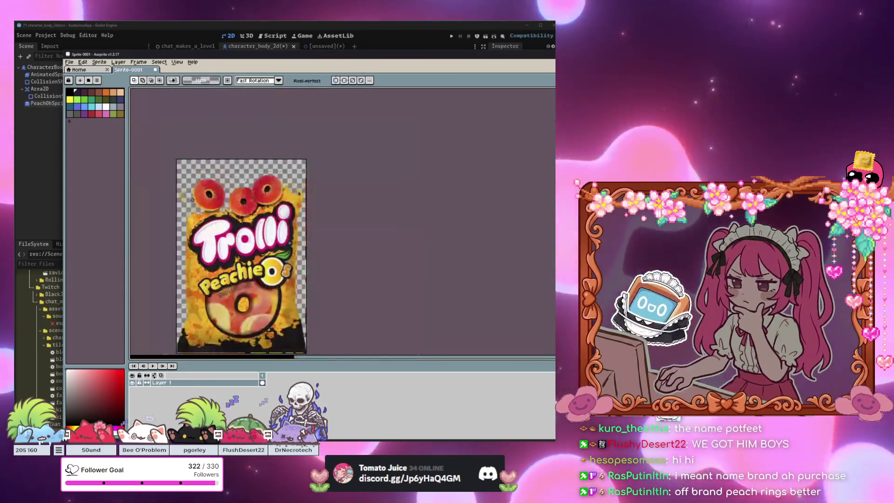
Magic-wand select the black hole in the left peach ring and delete it.
scroll(182, 186, up, 3)
key(b)
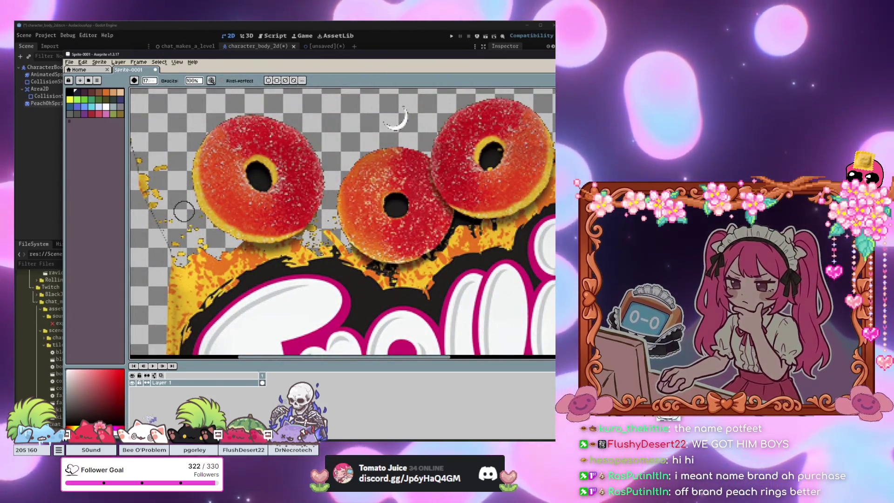
scroll(187, 140, up, 3)
key(m)
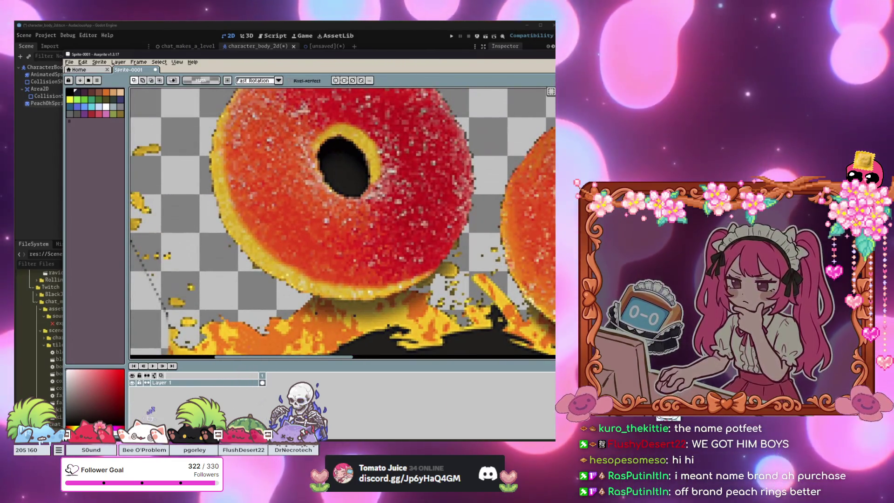
key(w)
click(343, 166)
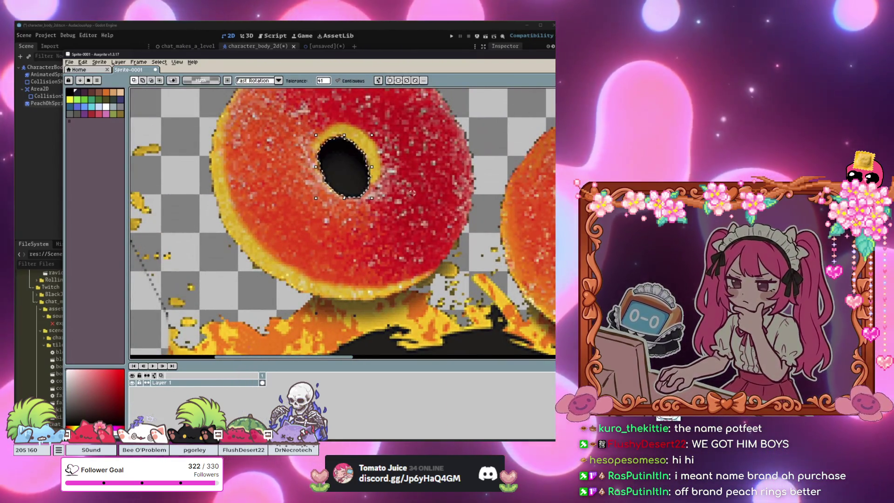
key(Delete)
Shrink the brush and inspect the ring's lower edge for leftover specks.
scroll(373, 182, down, 3)
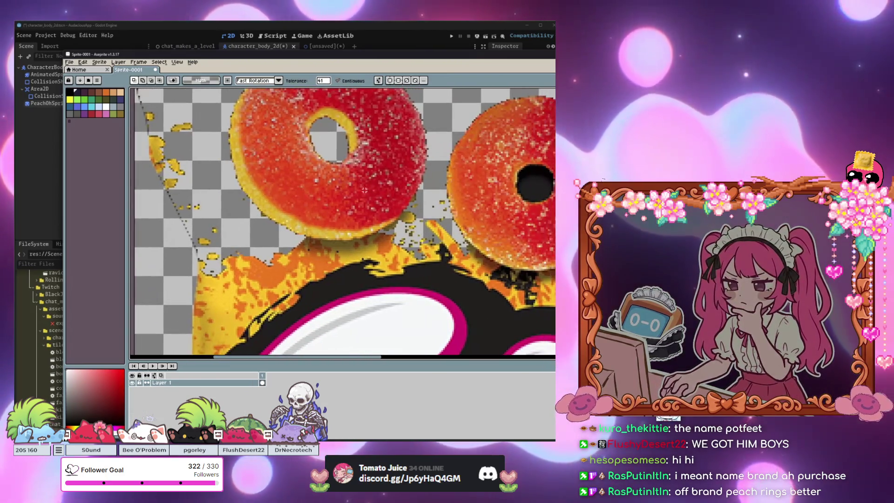
scroll(327, 167, up, 1)
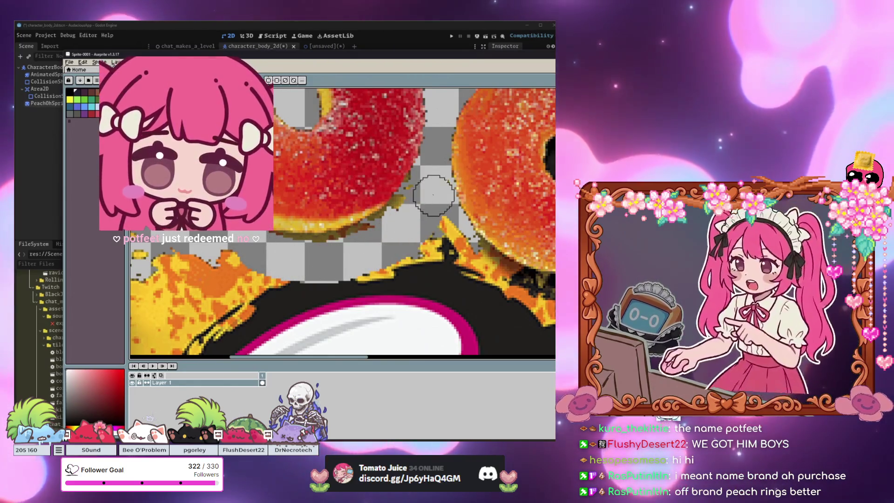
scroll(433, 196, down, 3)
scroll(395, 214, up, 4)
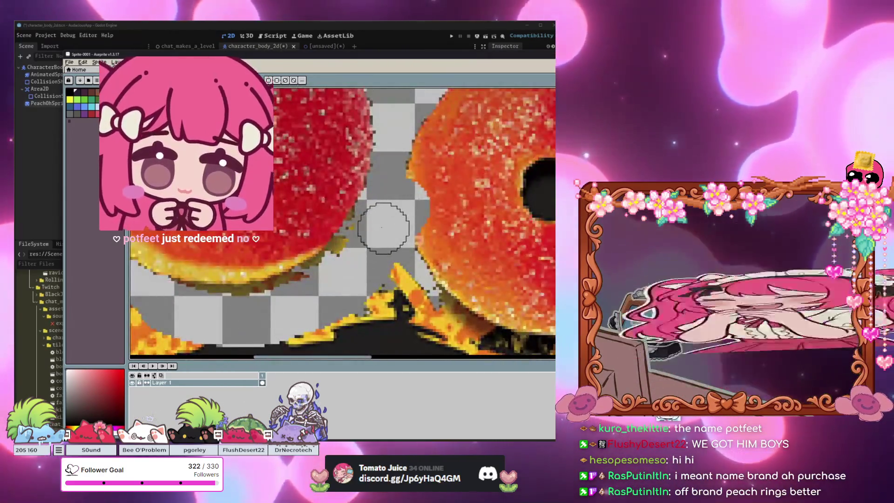
scroll(368, 262, down, 1)
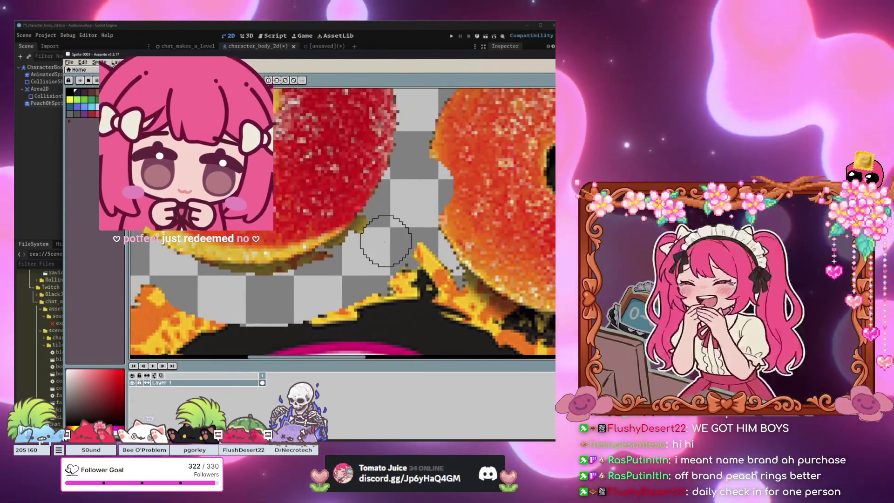
scroll(371, 238, down, 2)
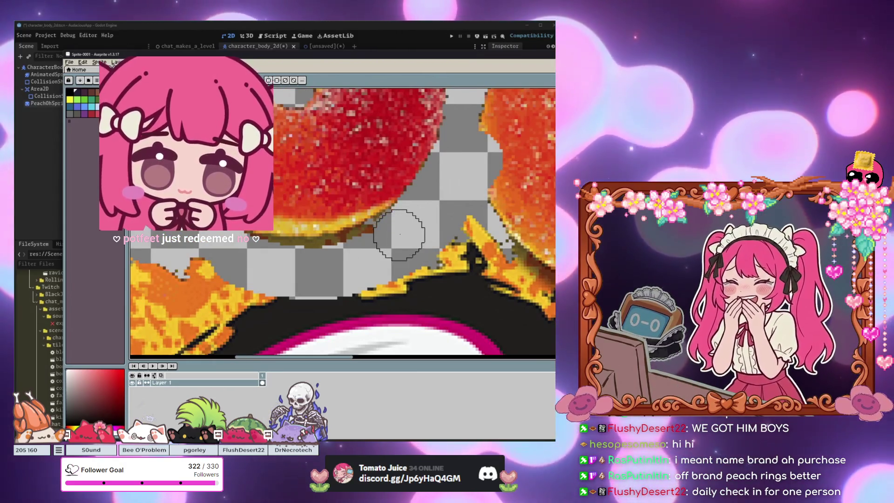
key(minus)
key(minus)
key(minus)
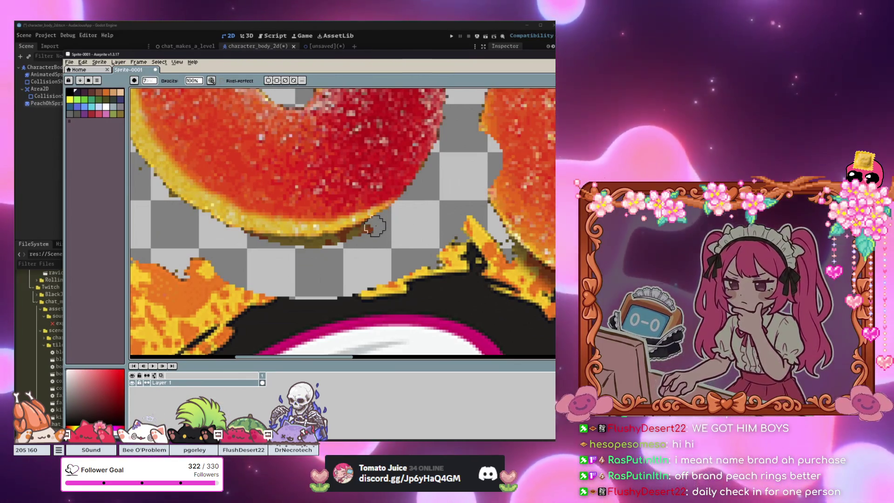
drag(289, 255, 325, 259)
scroll(255, 261, up, 1)
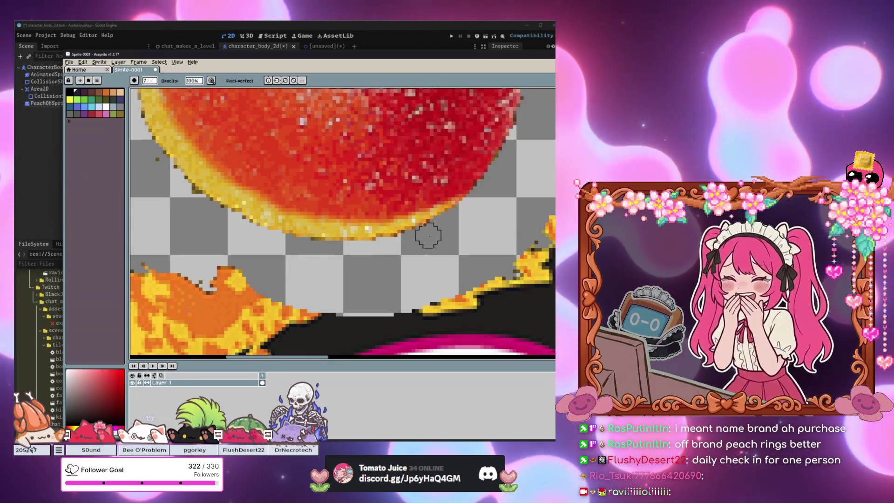
scroll(427, 235, down, 3)
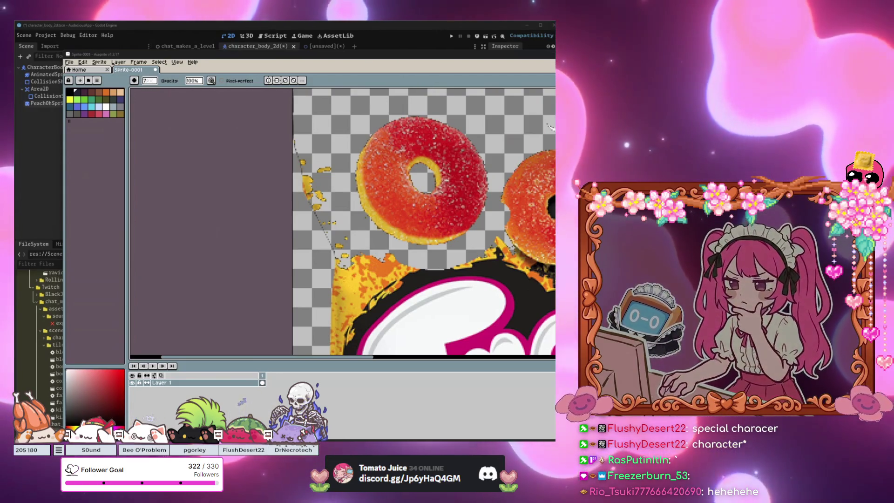
Lasso the area left of the peach ring to clear stray yellow specks.
scroll(232, 325, down, 4)
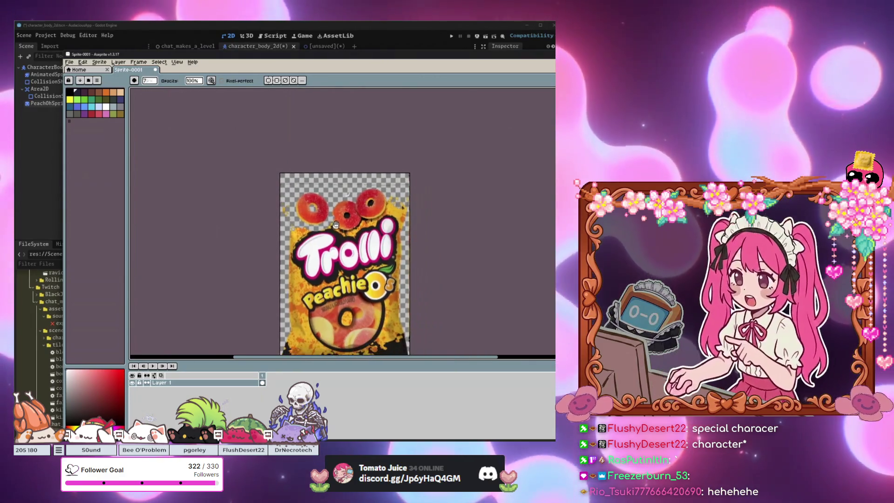
scroll(357, 163, up, 2)
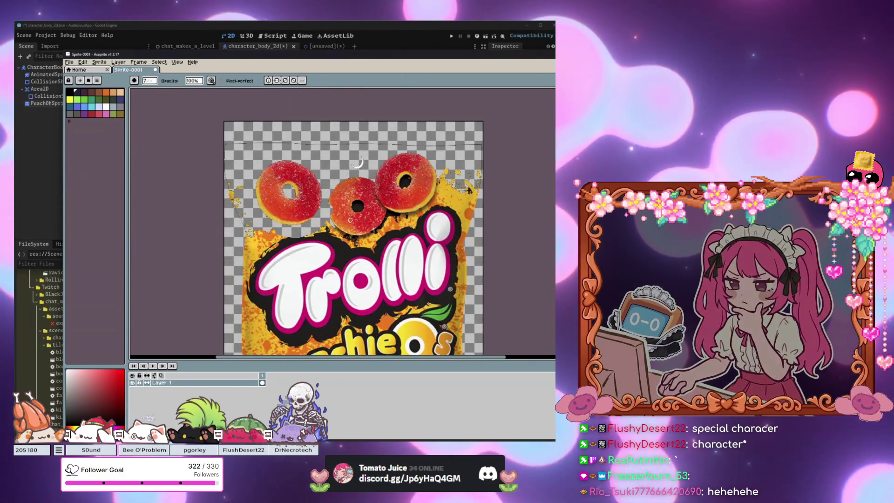
scroll(358, 162, down, 2)
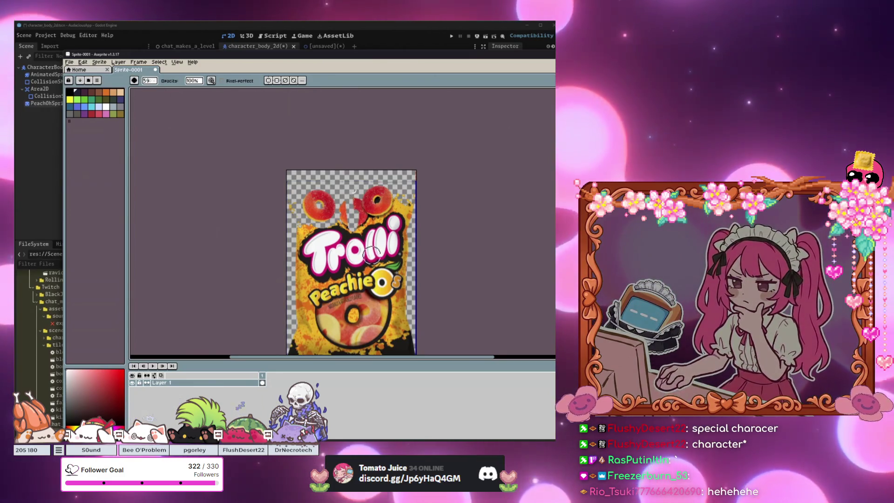
scroll(327, 206, up, 4)
key(w)
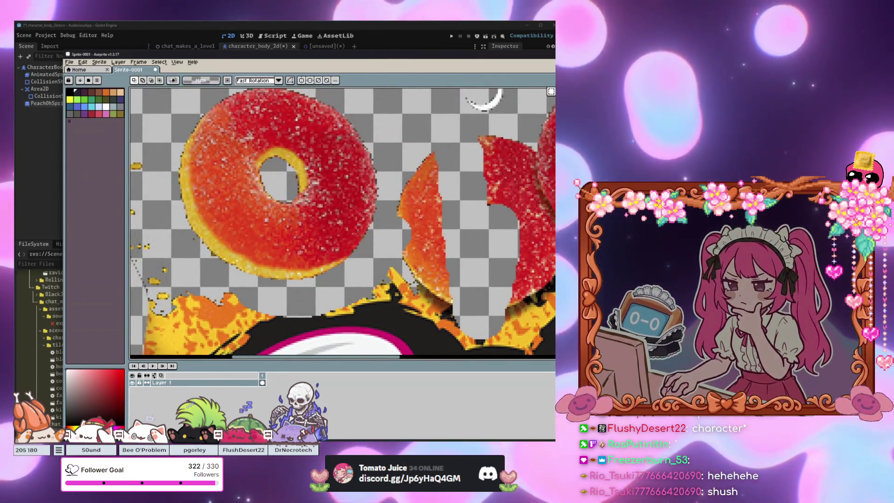
key(q)
scroll(306, 119, down, 2)
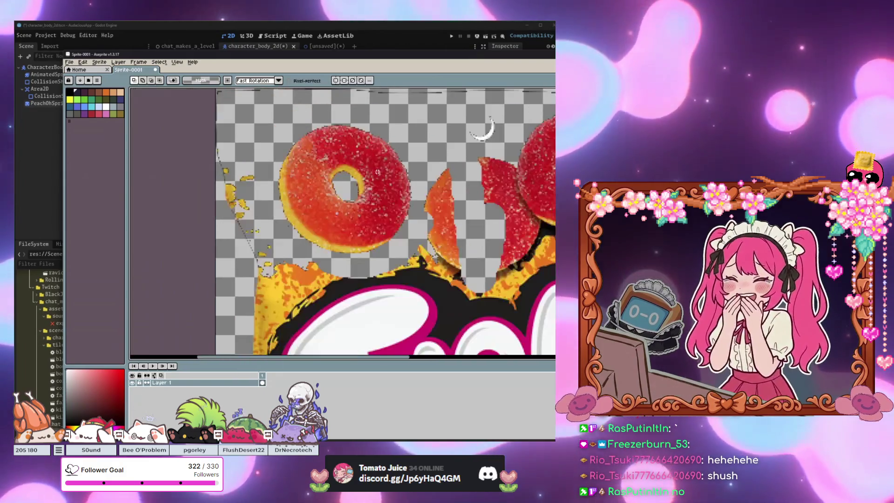
mouse_move(306, 119)
mouse_down()
mouse_move(269, 199)
mouse_move(283, 234)
mouse_up()
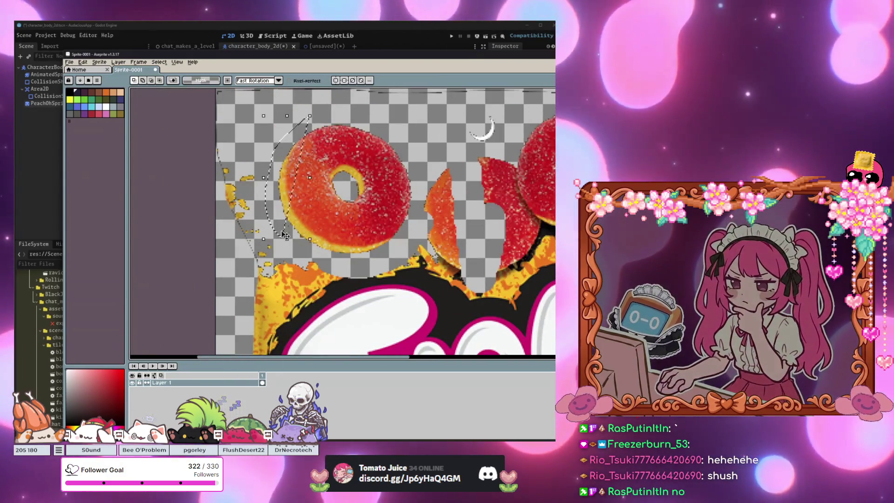
scroll(283, 230, up, 2)
scroll(284, 229, up, 1)
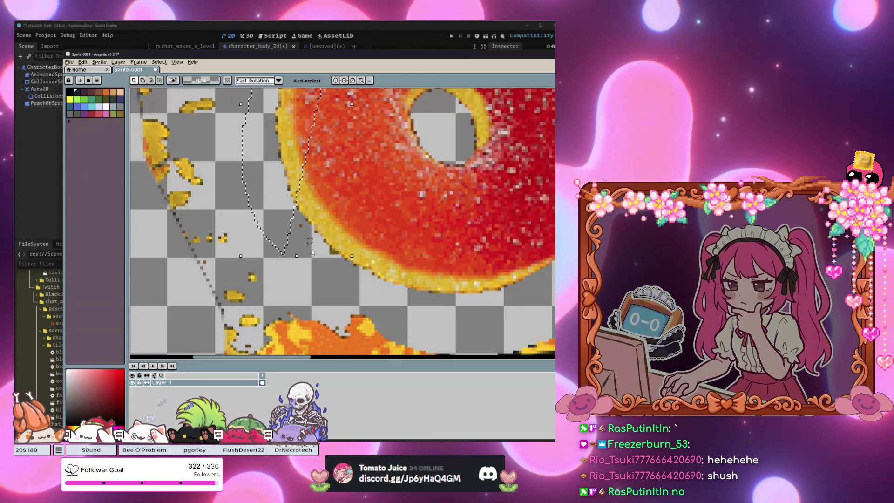
Cancel the accidental save and reduce the brush size from 52 to 45.
key(ctrl+s)
key(Escape)
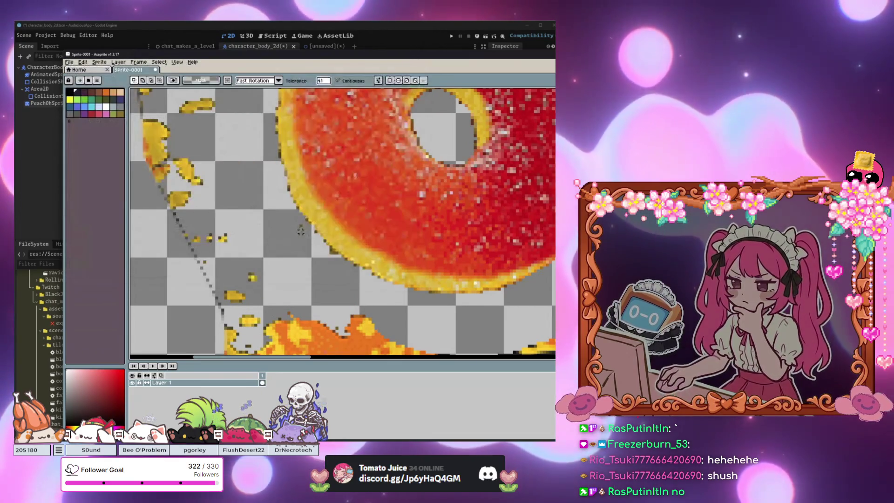
key(minus)
key(minus)
key(minus)
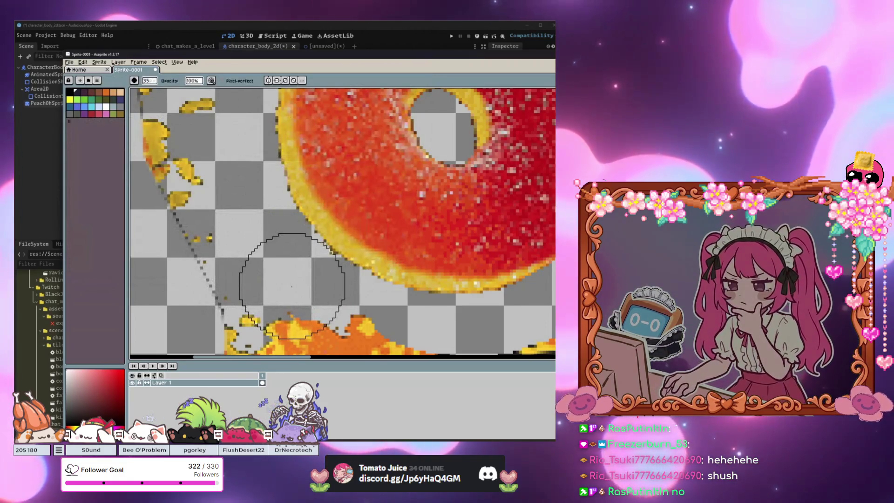
scroll(219, 279, down, 2)
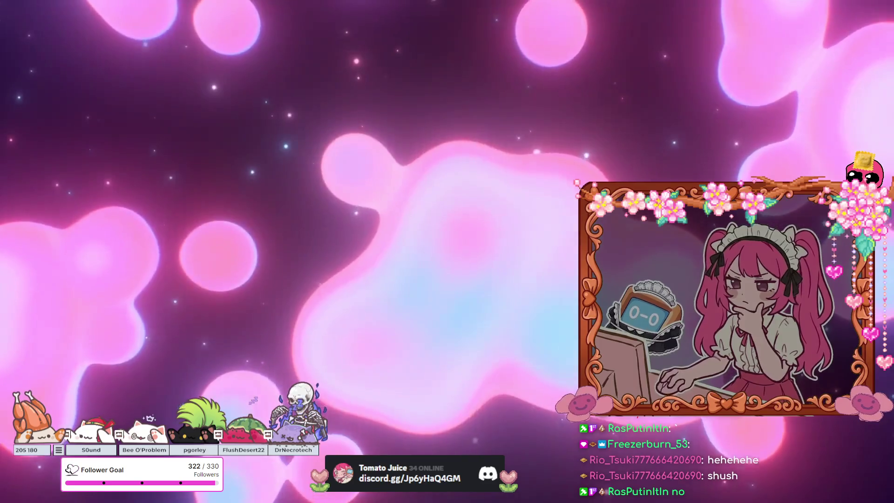
scroll(261, 272, up, 2)
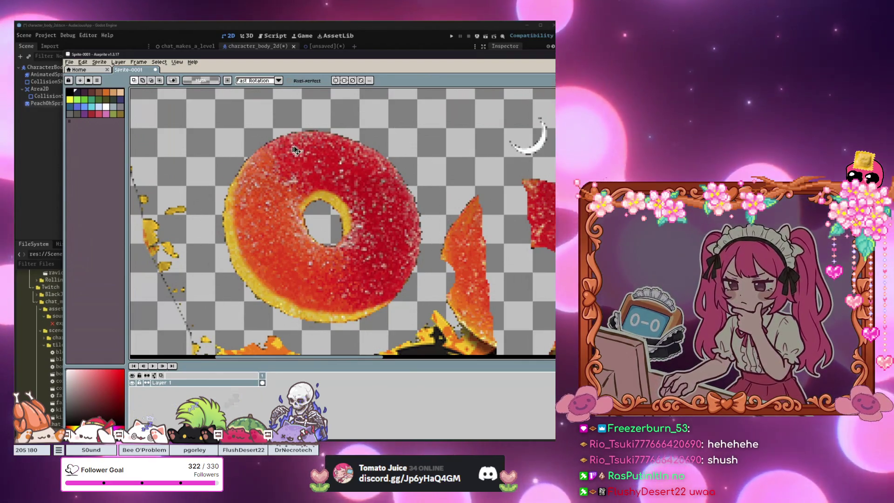
Ellipse-select the gummy ring, cut it, and paste it as a new sprite.
click(221, 114)
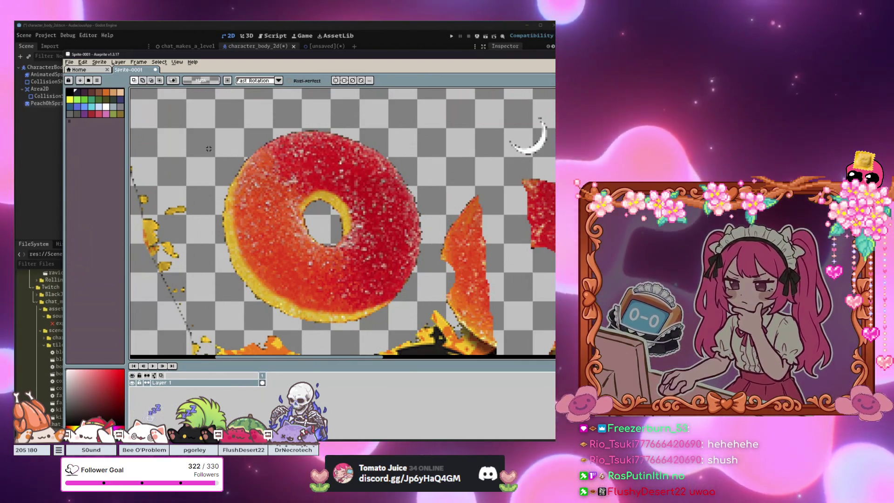
mouse_move(217, 134)
mouse_down()
mouse_move(410, 288)
mouse_move(154, 95)
mouse_up()
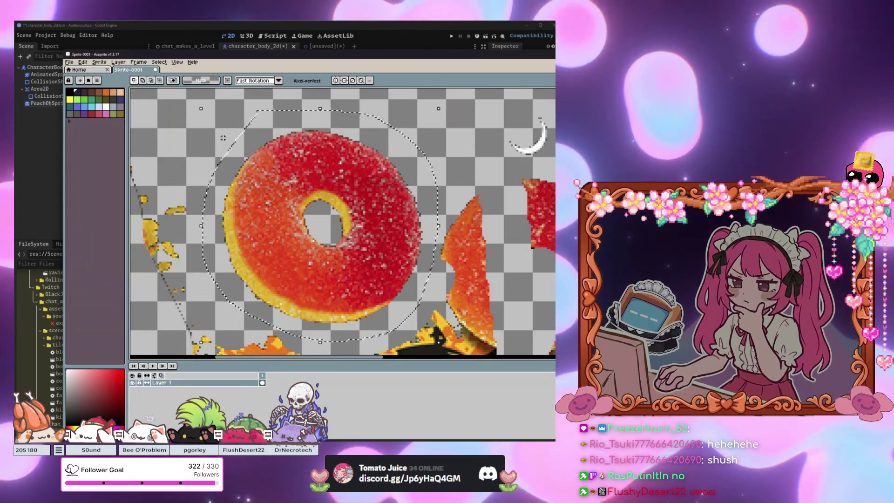
key(Delete)
click(75, 64)
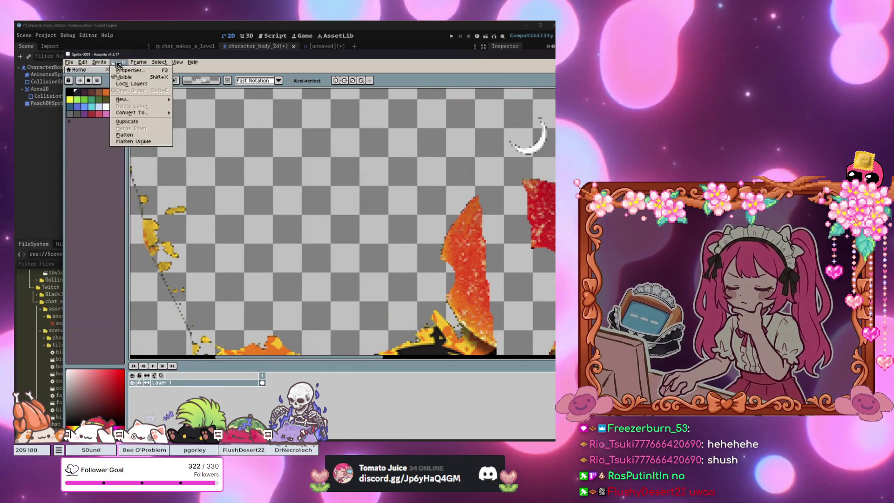
mouse_move(106, 64)
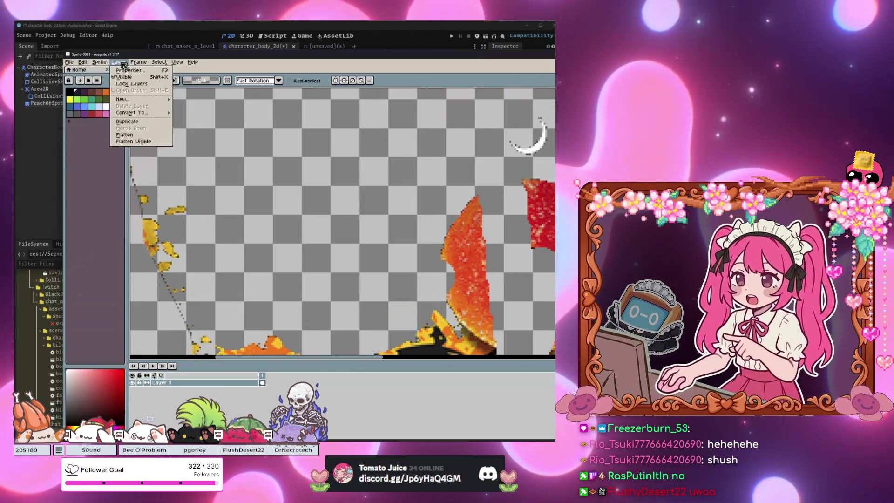
mouse_move(142, 102)
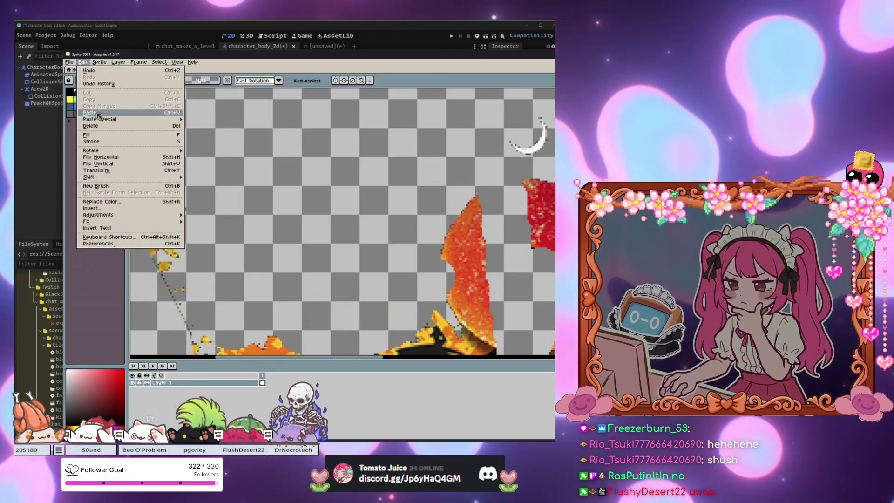
mouse_move(126, 120)
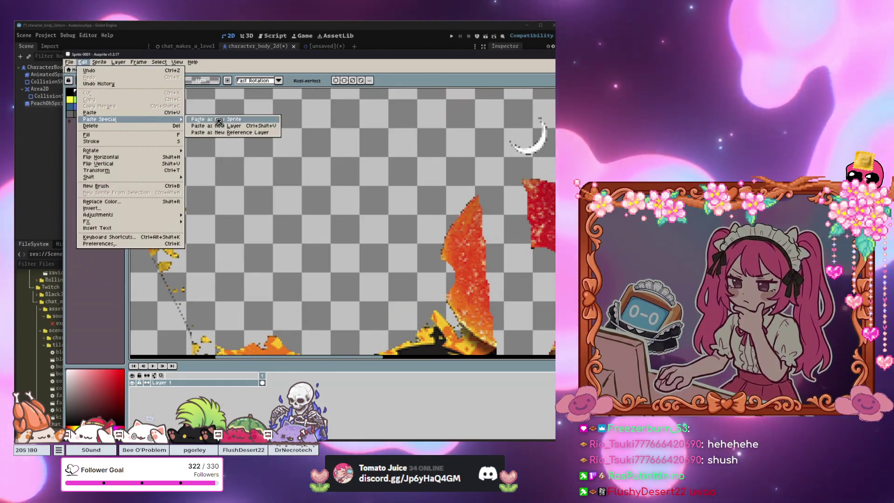
click(219, 120)
Set the new sprite's canvas size to 128×128.
click(103, 63)
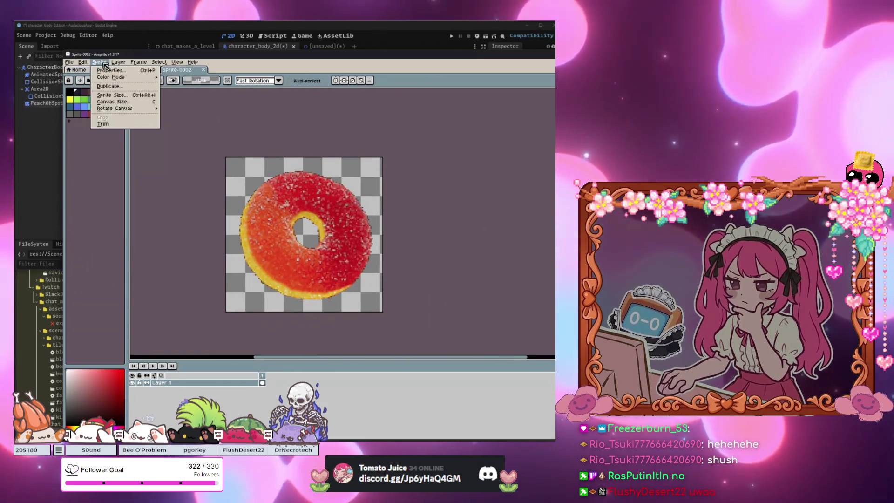
click(113, 101)
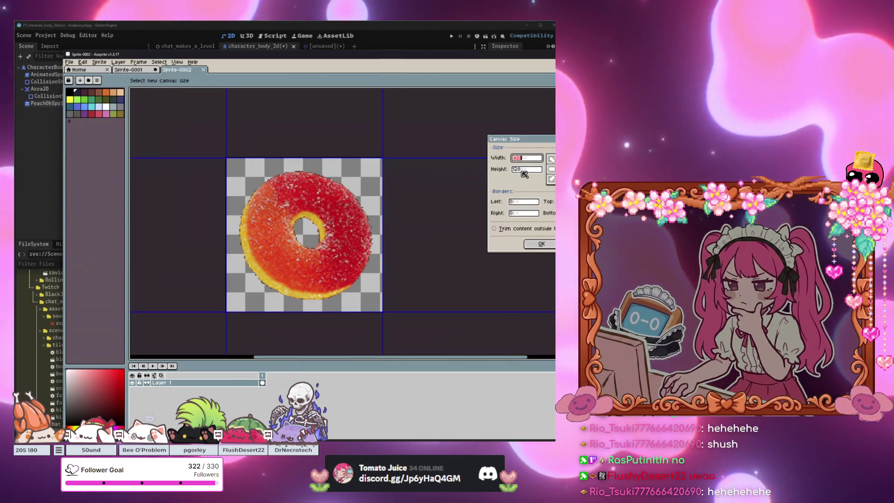
key(Return)
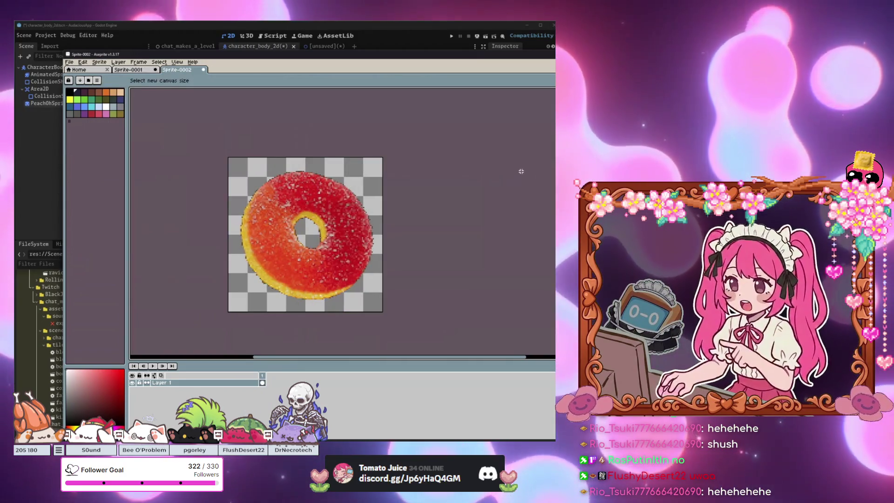
scroll(354, 242, up, 3)
scroll(338, 253, down, 2)
mouse_move(339, 253)
mouse_down()
mouse_move(365, 238)
mouse_move(373, 248)
mouse_up()
key(ctrl+a)
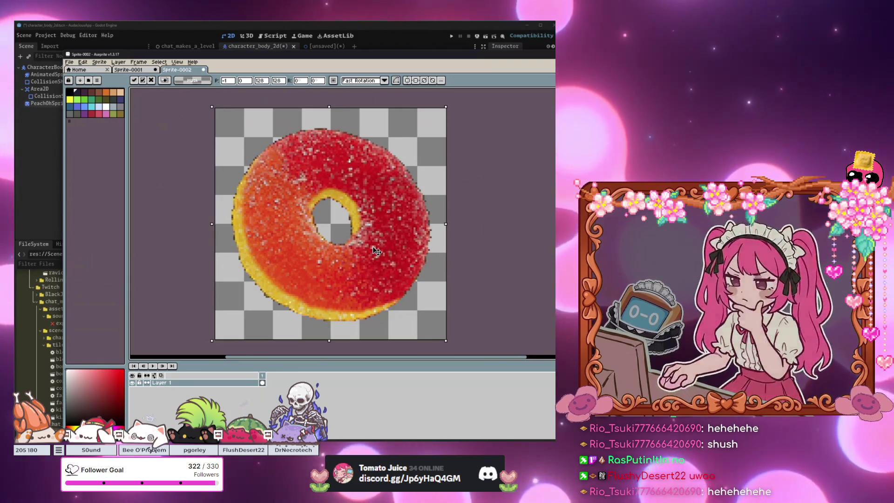
scroll(488, 268, down, 1)
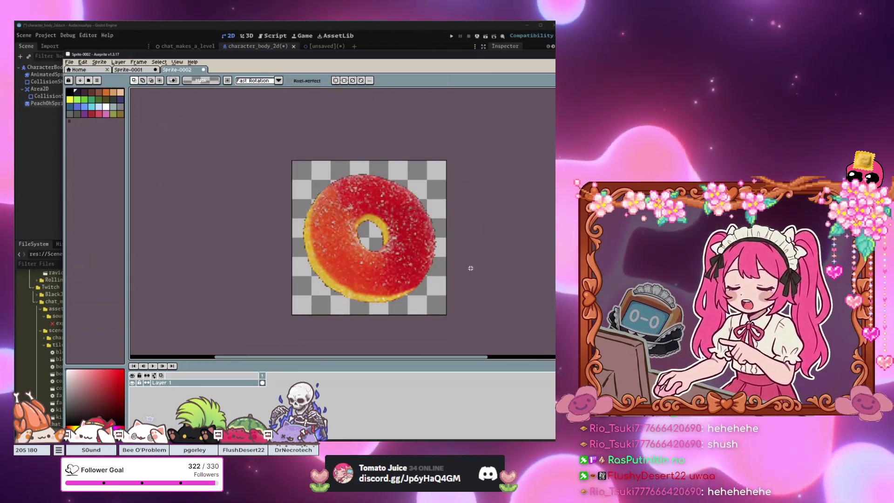
Export Sprite-0002 via Export As to the Downloads folder as PeachOh.png.
click(69, 62)
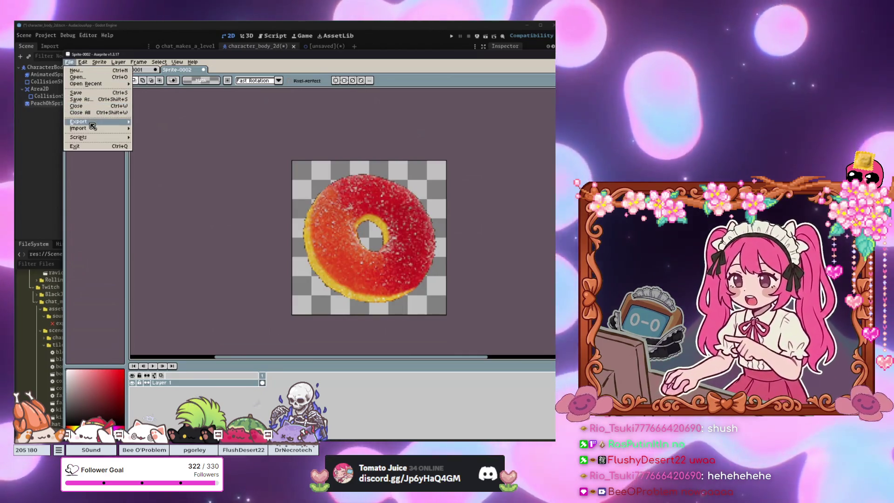
mouse_move(80, 121)
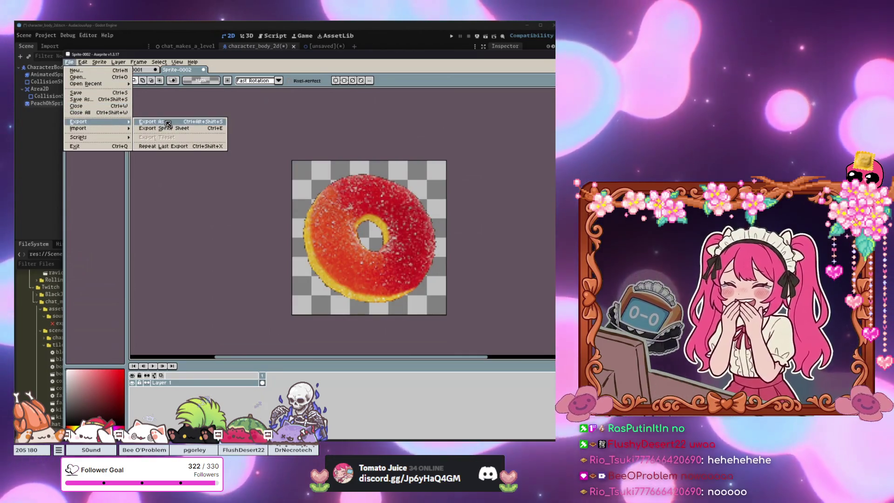
click(168, 122)
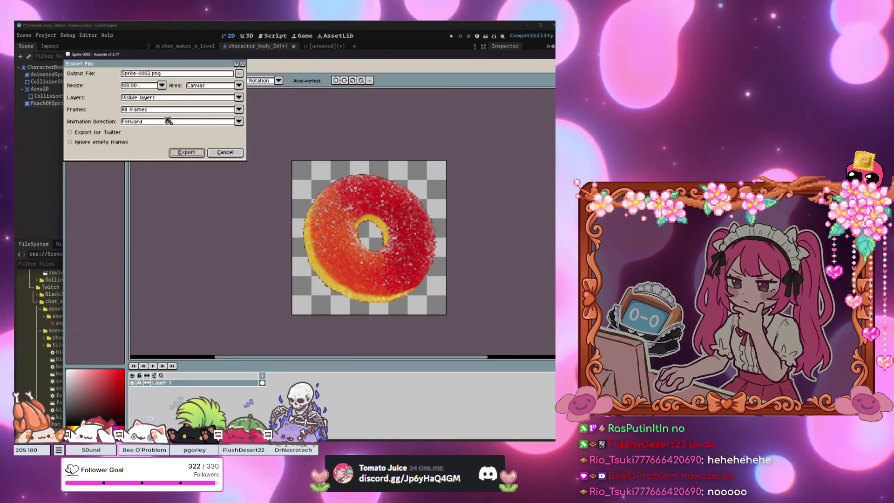
click(239, 73)
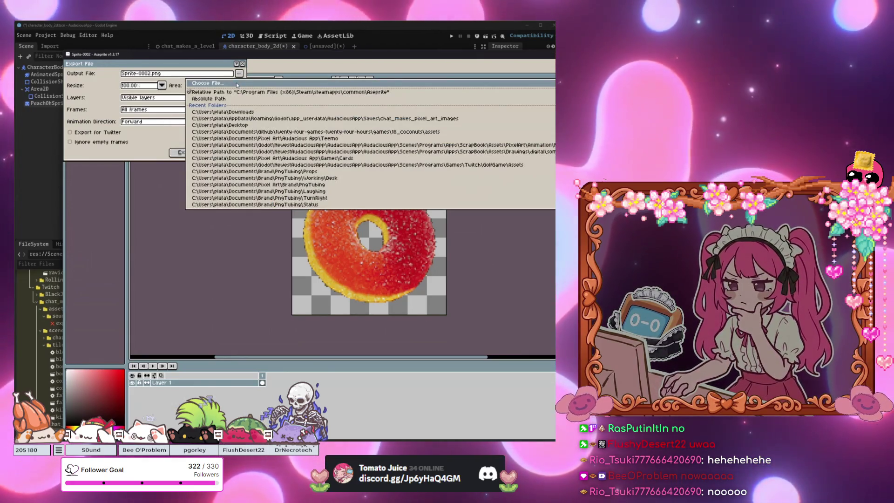
click(237, 84)
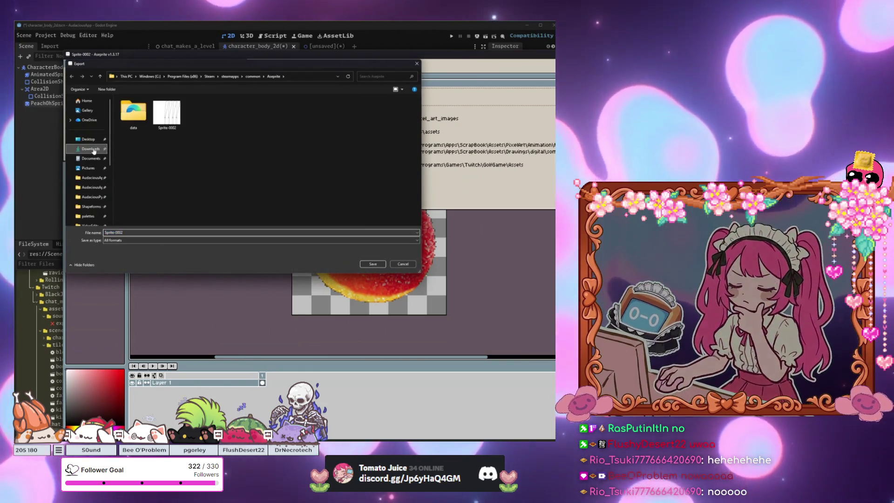
click(94, 150)
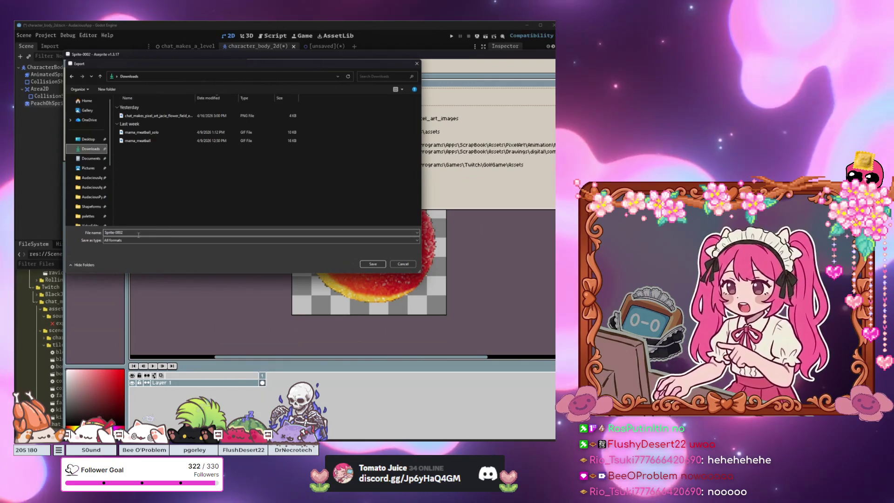
double_click(138, 235)
text(Peach)
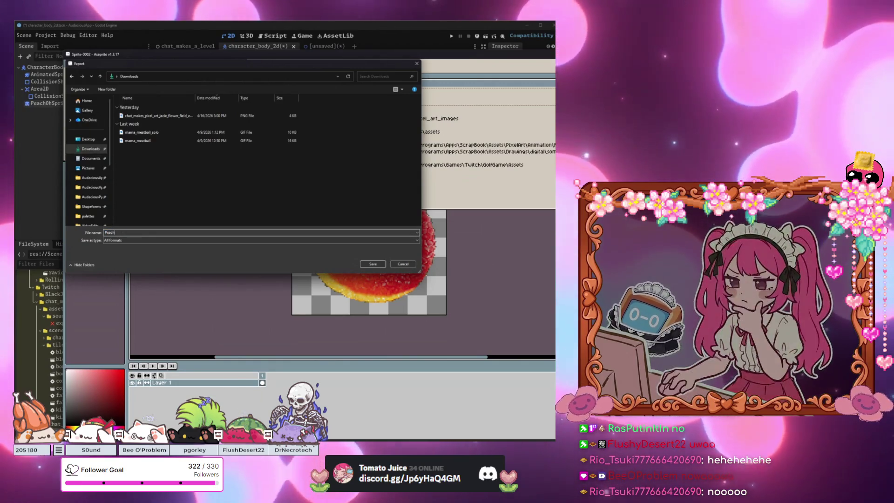
text(Oh)
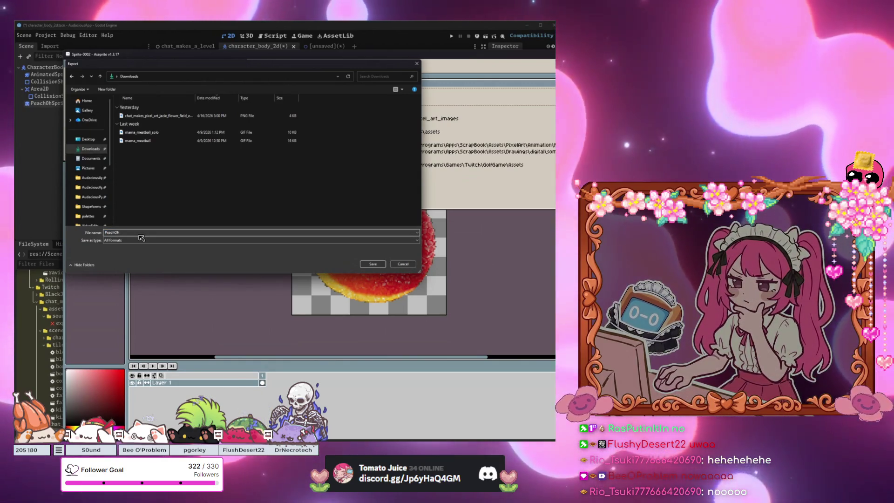
key(Return)
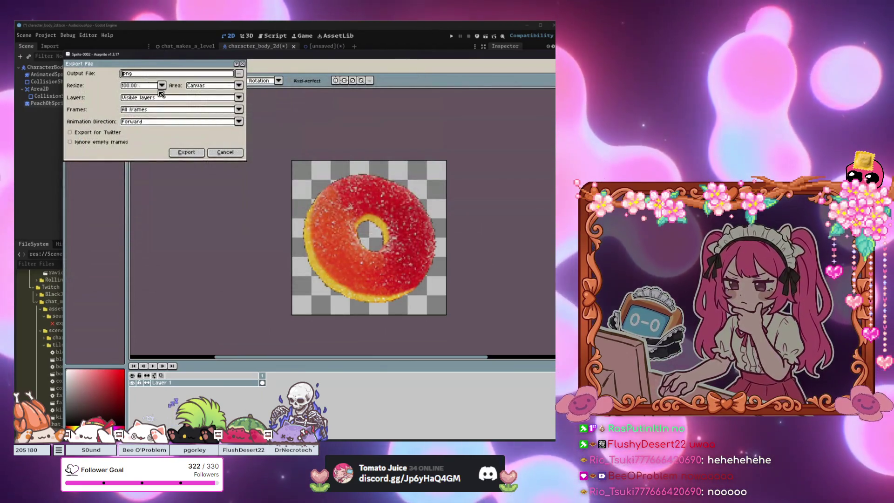
key(Return)
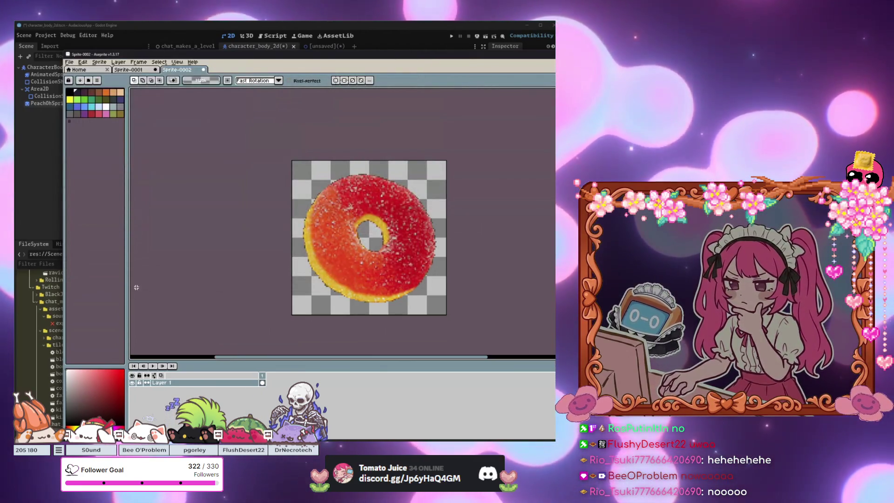
Switch to Godot and locate the chat_makes_a_level folder in the FileSystem dock.
key(alt+Tab)
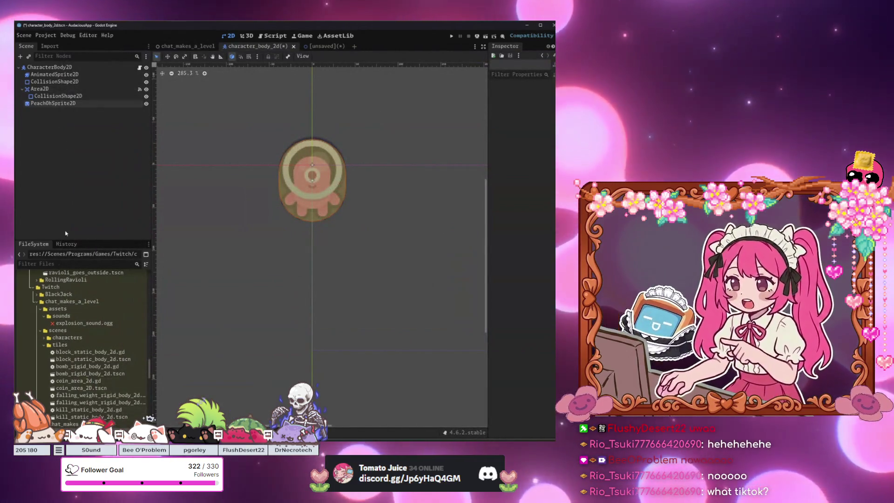
scroll(88, 335, down, 5)
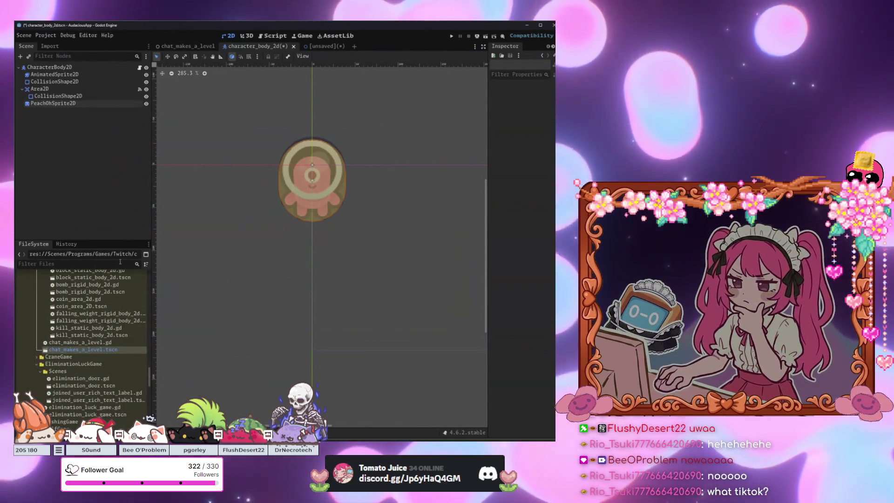
text(chat_ma)
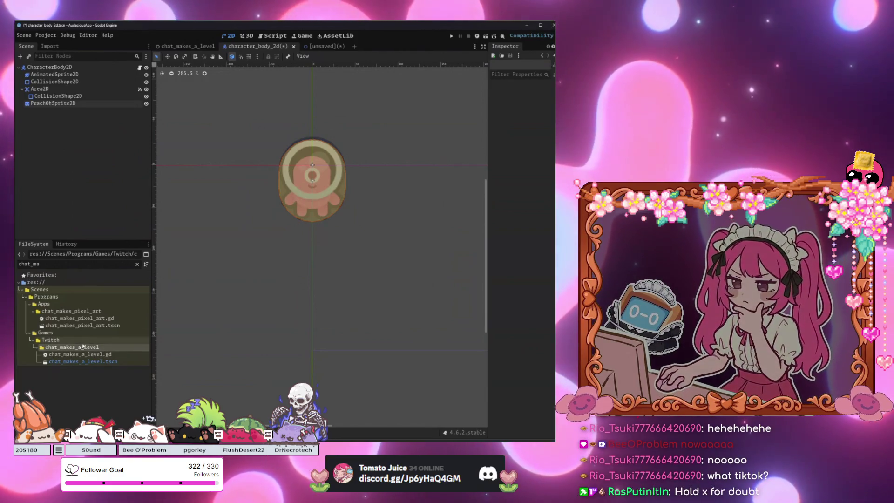
click(136, 264)
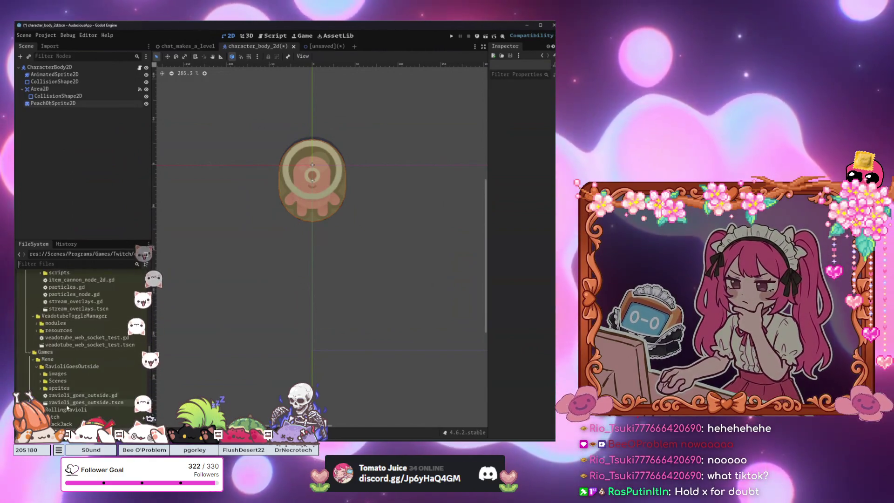
Create a new copyright folder inside the level's assets folder.
right_click(70, 391)
right_click(66, 397)
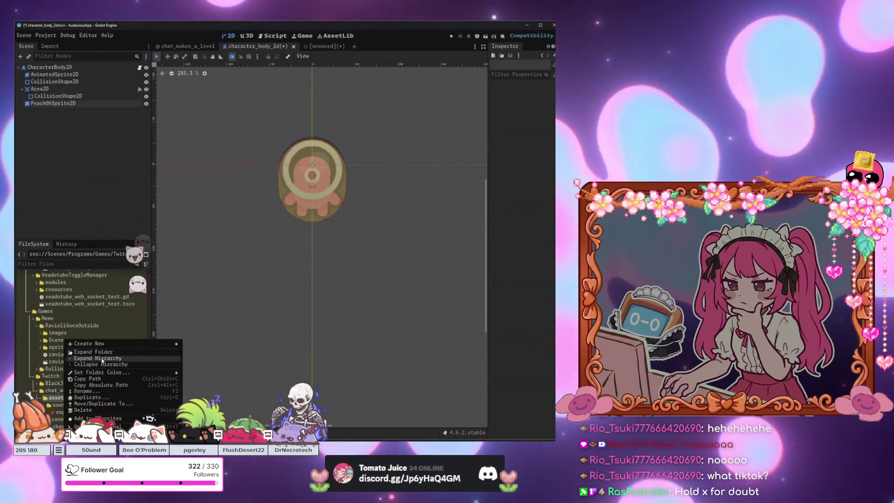
mouse_move(104, 345)
click(204, 344)
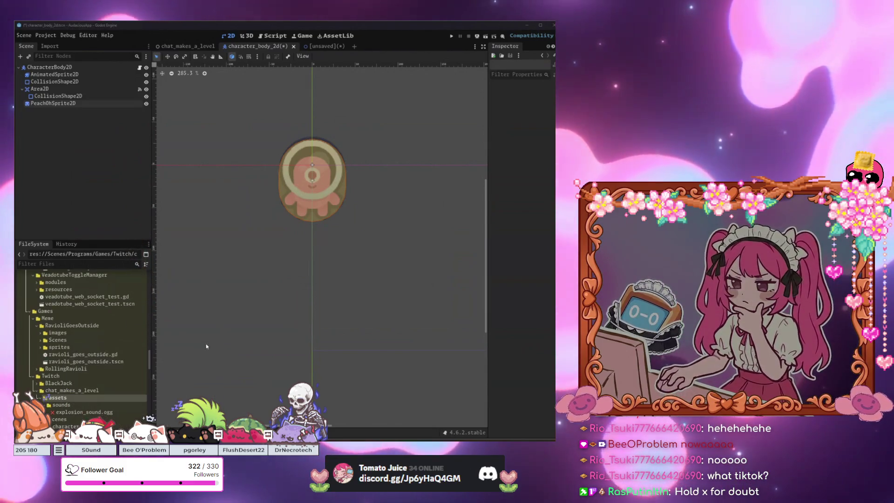
text(copsprites)
text(copyright)
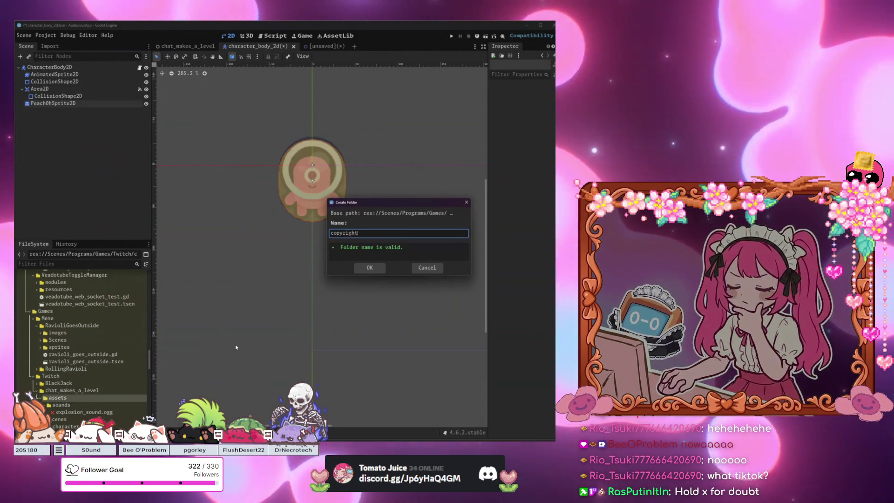
key(Return)
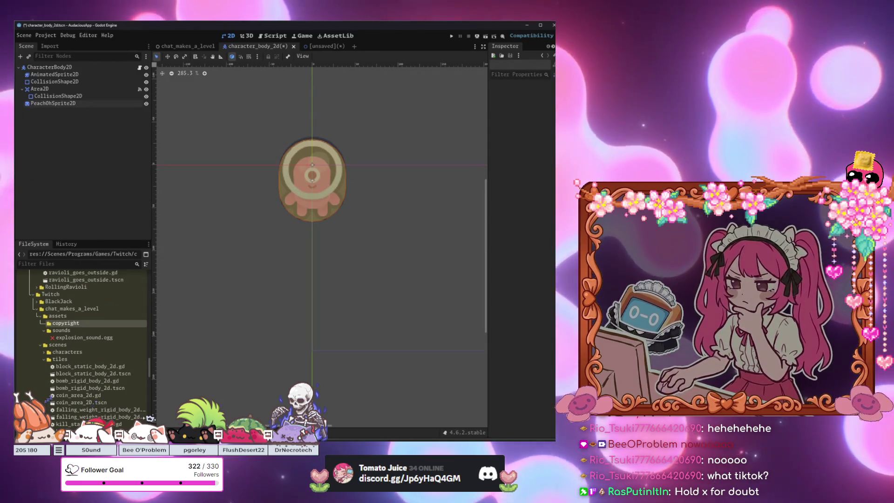
key(super+e)
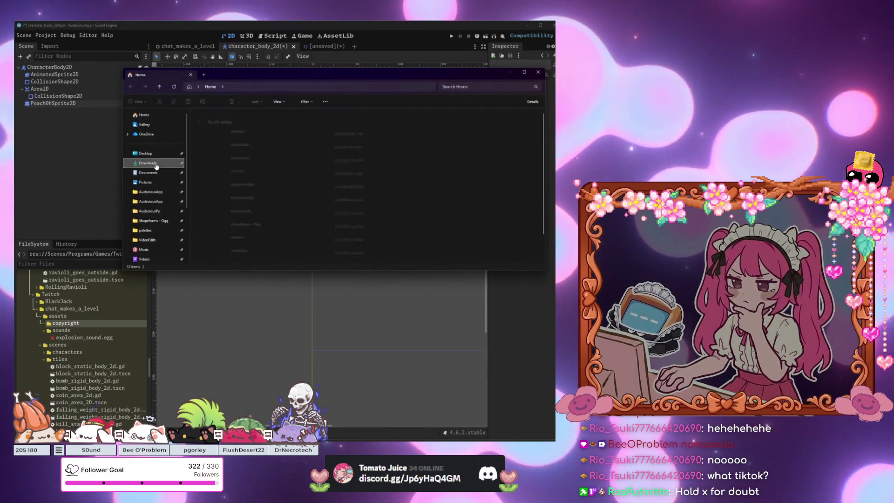
Import peach_oh.png from Downloads into the project's copyright folder.
click(156, 164)
mouse_move(232, 135)
mouse_down()
mouse_move(231, 172)
mouse_move(230, 130)
mouse_up()
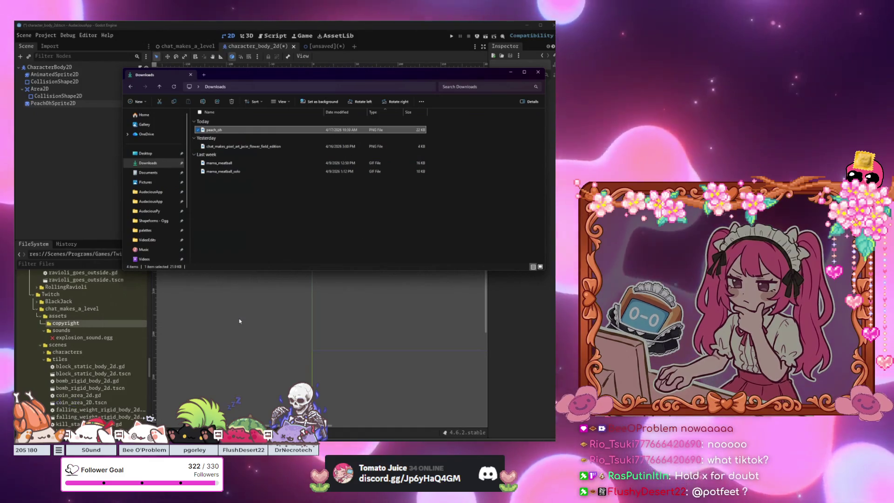
click(199, 333)
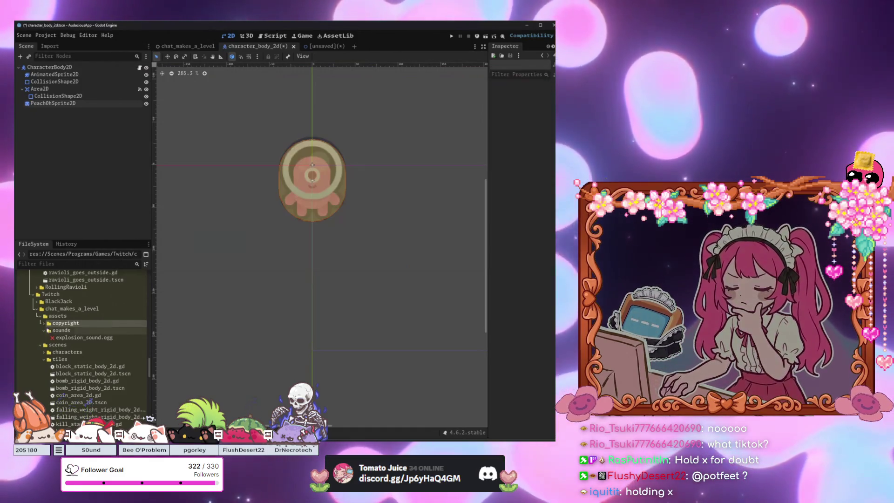
click(55, 332)
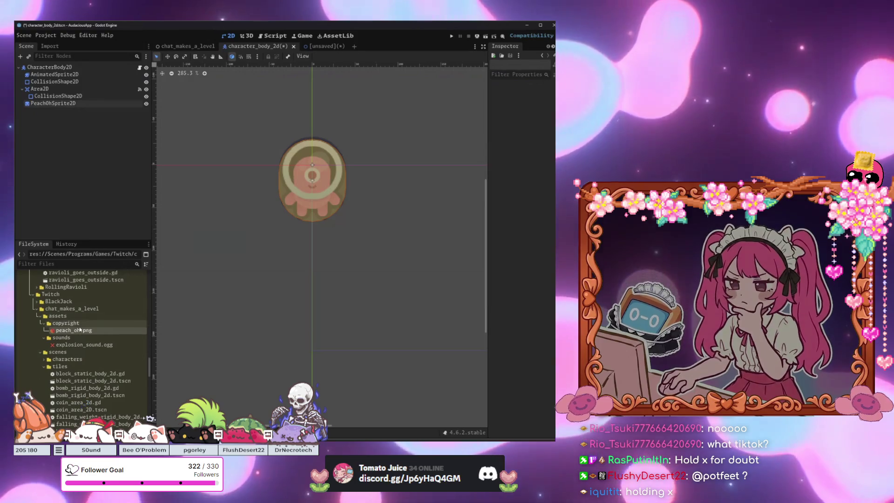
Set peach_oh.png as PeachOhSprite2D's texture and scale it down over the character.
click(53, 103)
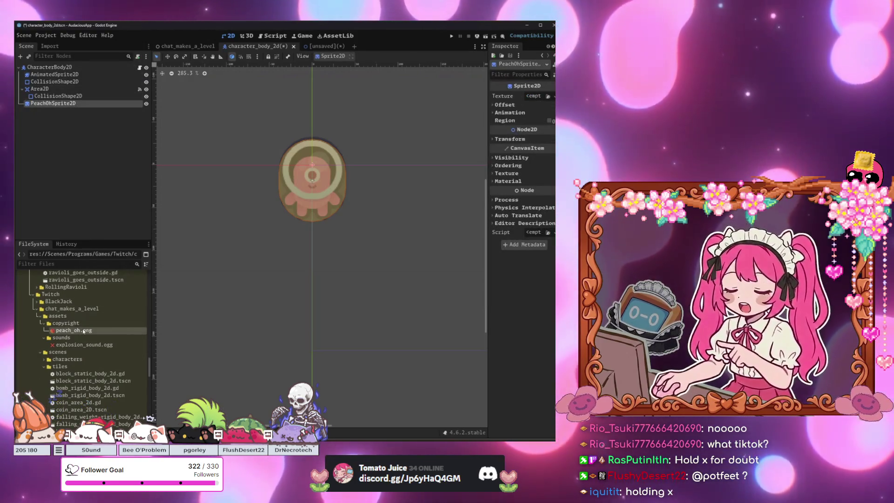
drag(550, 76, 534, 96)
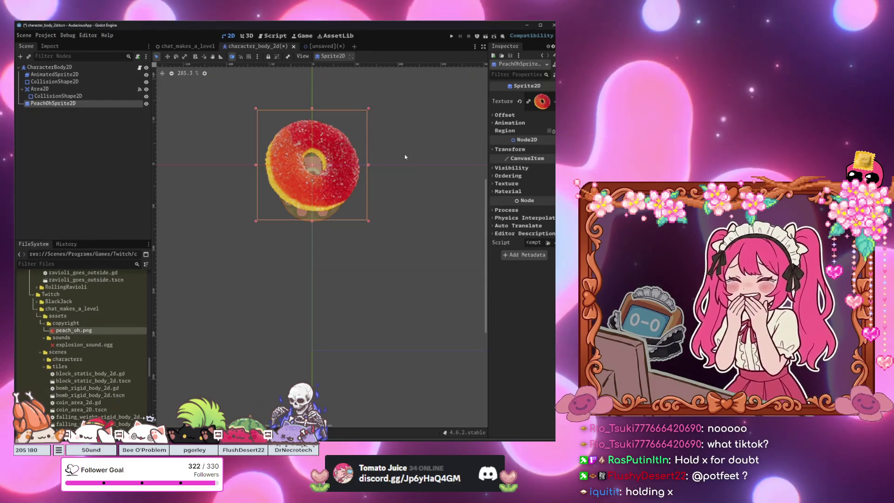
mouse_move(405, 157)
mouse_down()
mouse_move(366, 165)
mouse_move(390, 165)
mouse_up()
key(w)
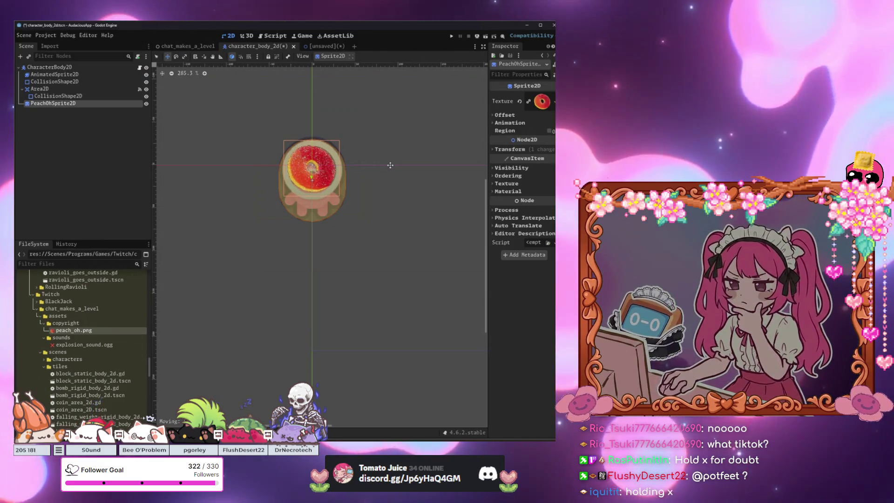
scroll(345, 153, up, 5)
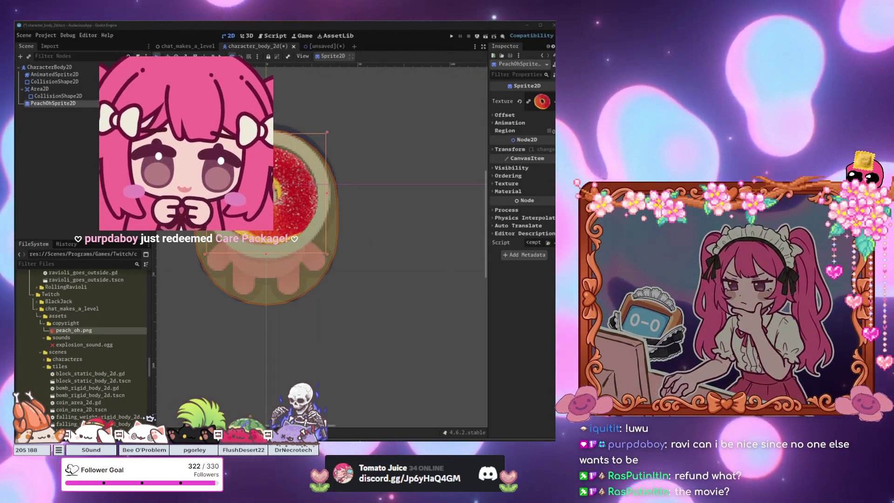
click(340, 343)
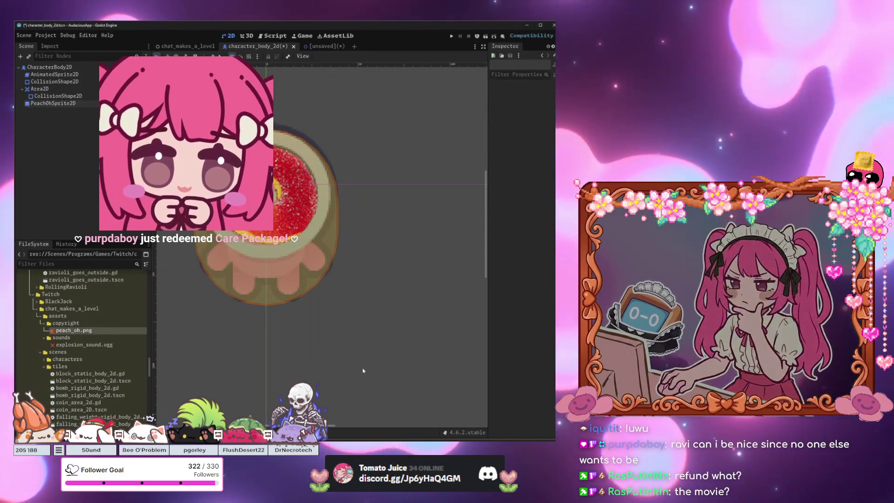
scroll(339, 343, down, 2)
scroll(340, 343, down, 2)
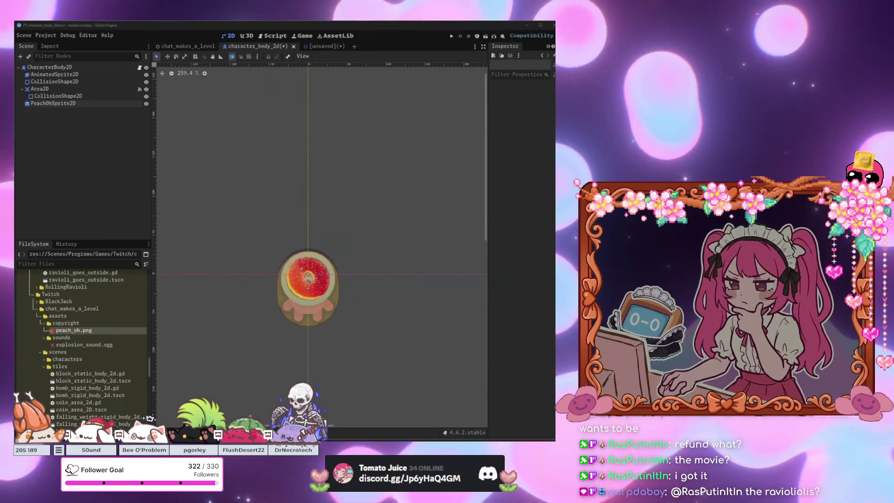
right_click(271, 46)
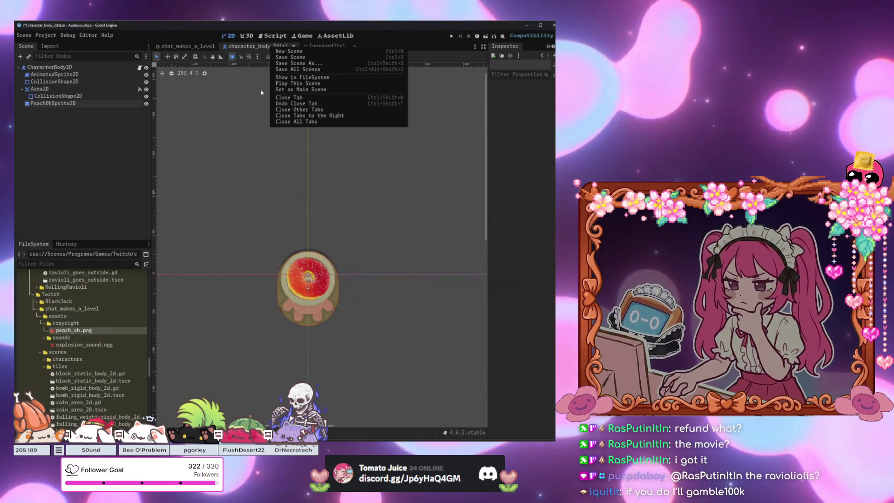
Play the chat_makes_a_level scene to test the character, then stop it.
click(298, 84)
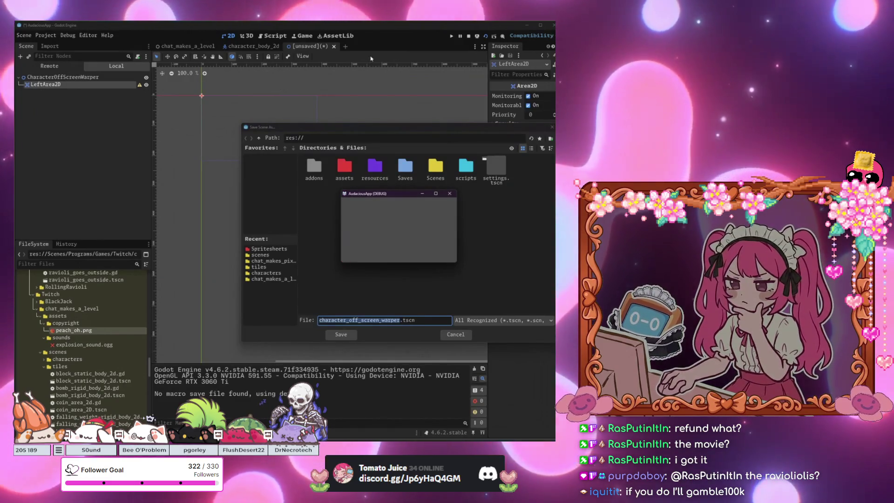
click(450, 193)
key(Escape)
right_click(186, 46)
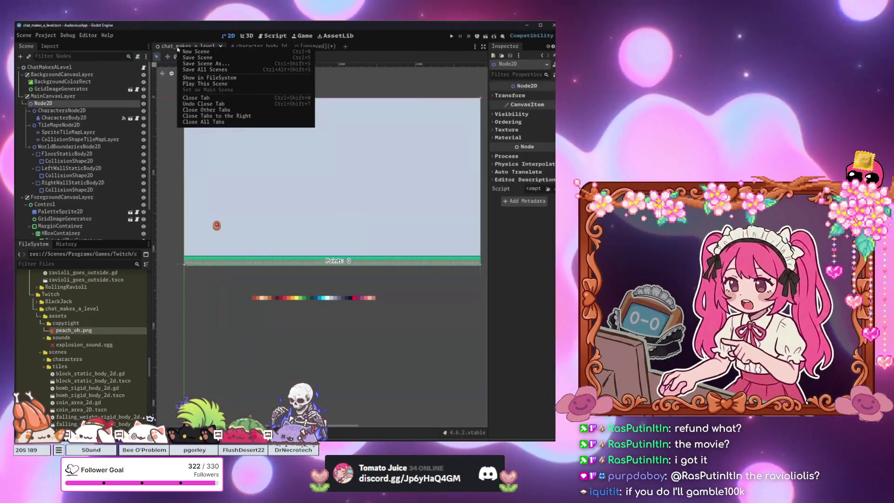
click(197, 84)
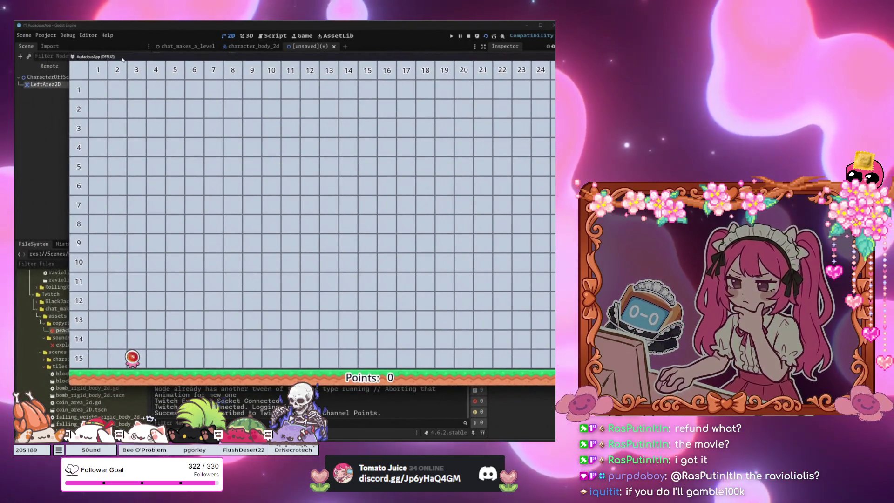
key(ctrl+s)
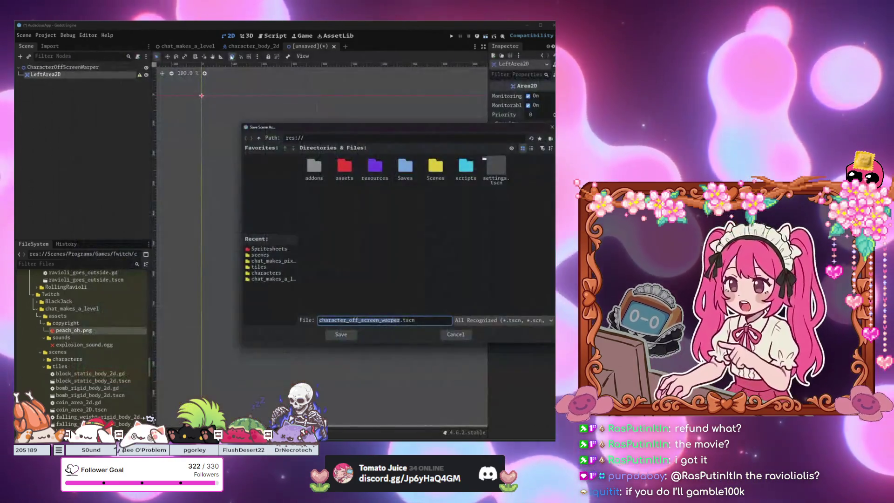
key(Escape)
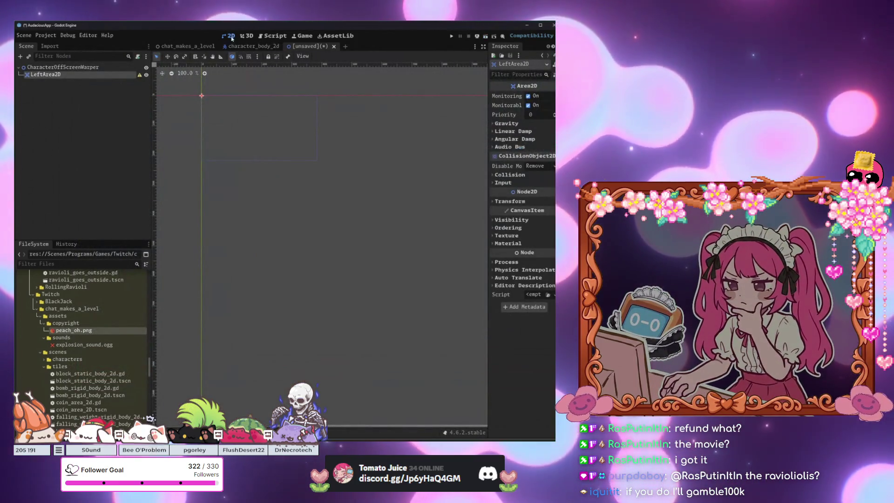
click(186, 47)
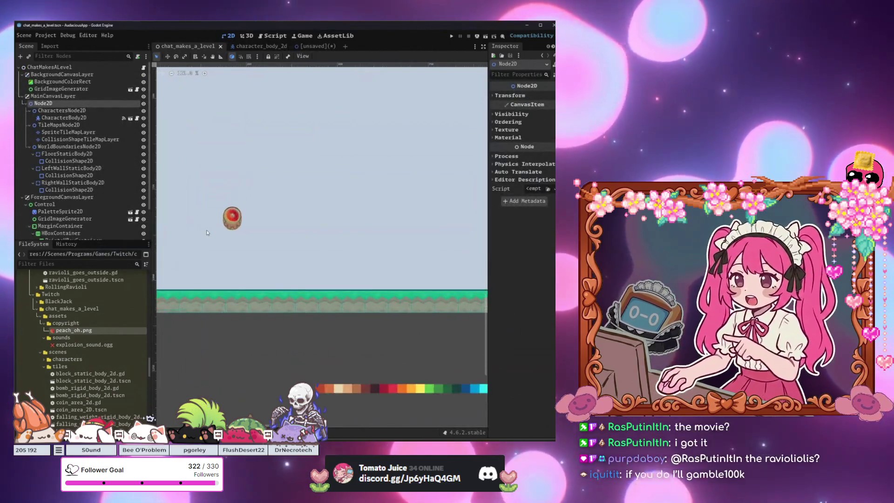
scroll(224, 226, up, 3)
click(250, 210)
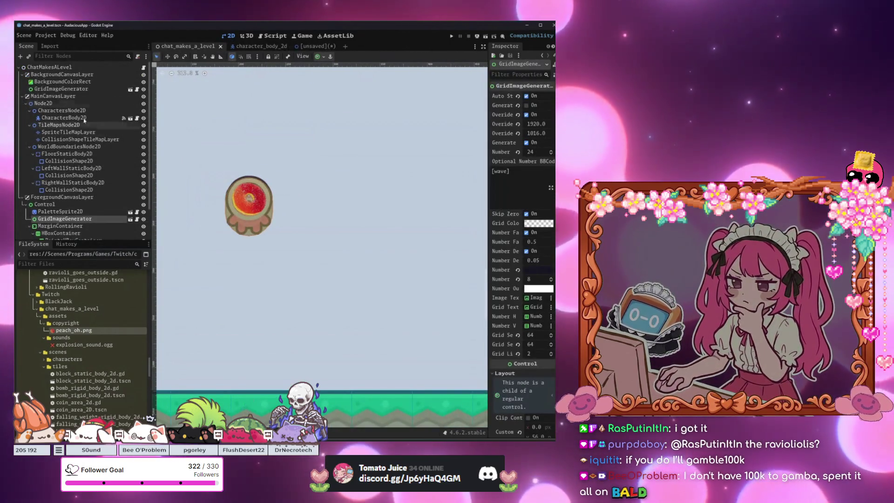
Move PeachOhSprite2D under AnimatedSprite2D and bring up Save Scene As for character_off_screen_warper.tscn.
click(253, 46)
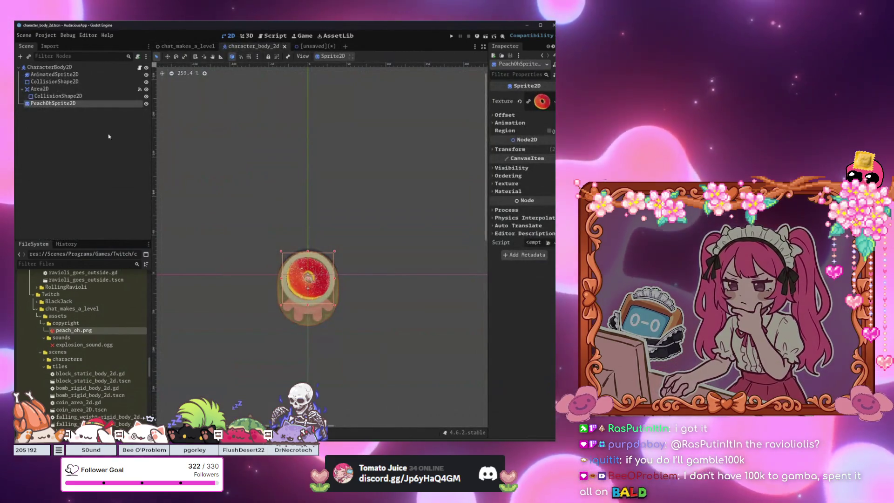
mouse_move(55, 103)
mouse_down()
mouse_move(45, 105)
mouse_move(53, 82)
mouse_up()
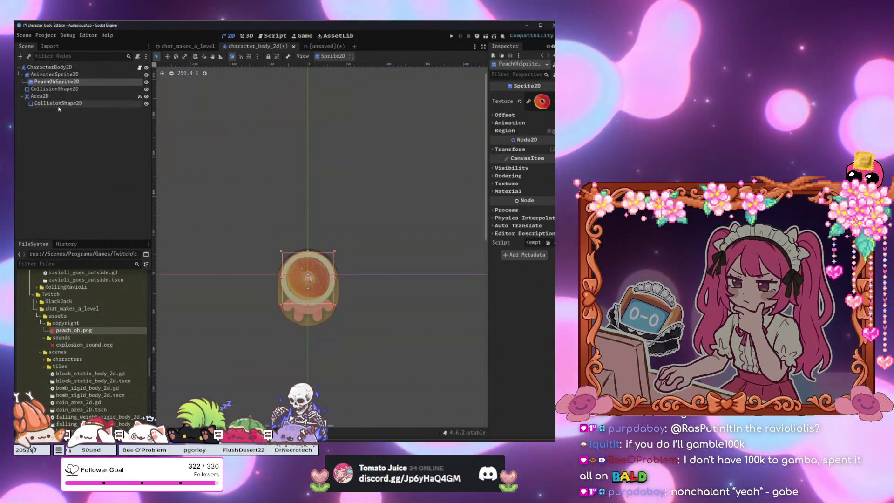
key(ctrl+s)
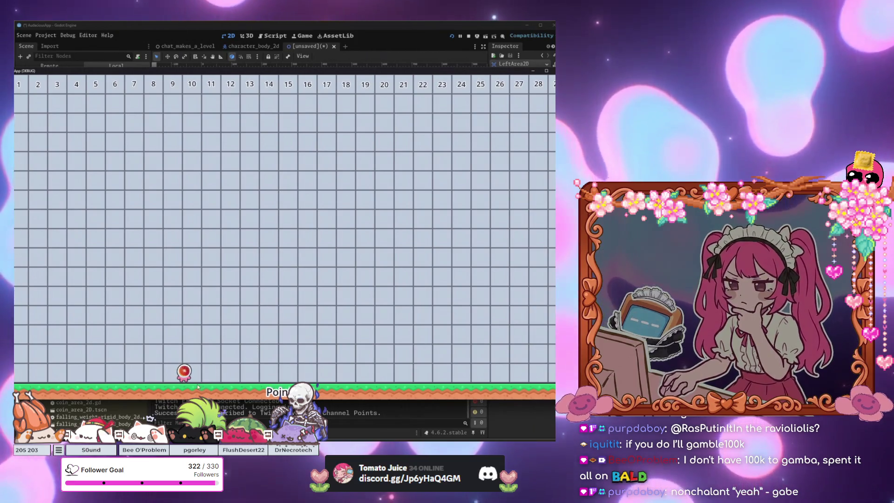
key(F8)
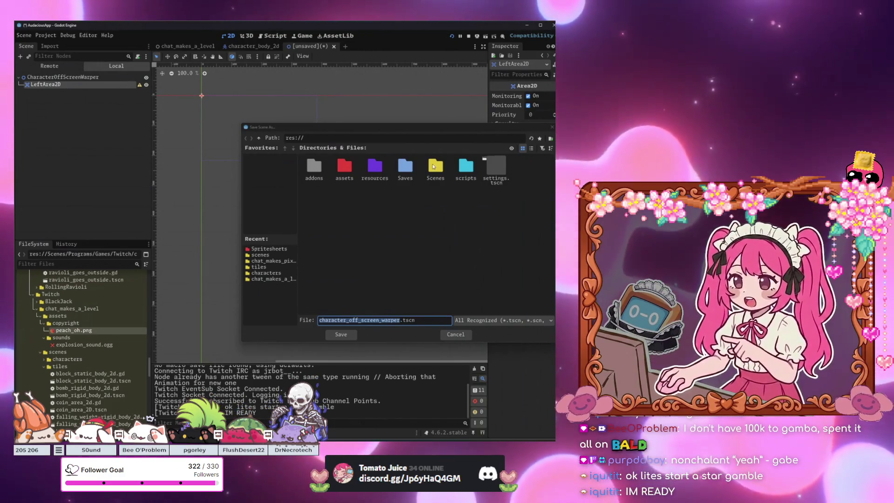
Navigate to Games/Twitch/chat_makes_a_level/scenes and create a new 'boundaries' folder there.
click(434, 170)
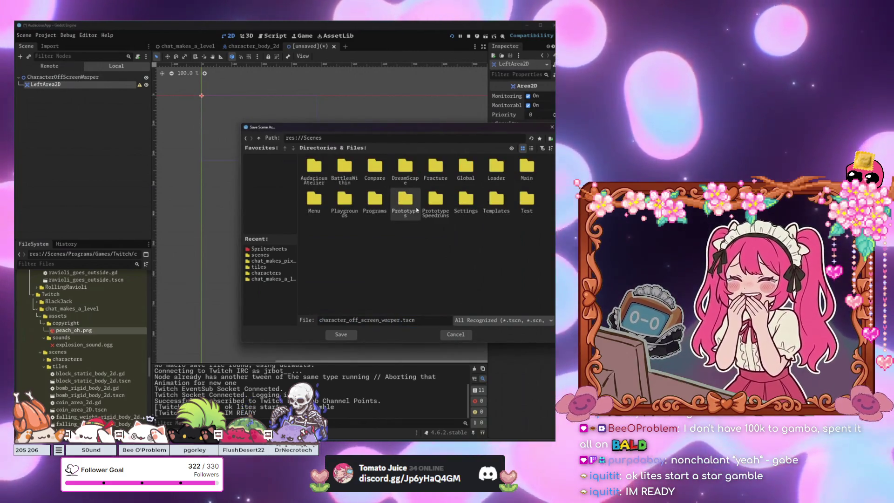
double_click(375, 200)
double_click(314, 292)
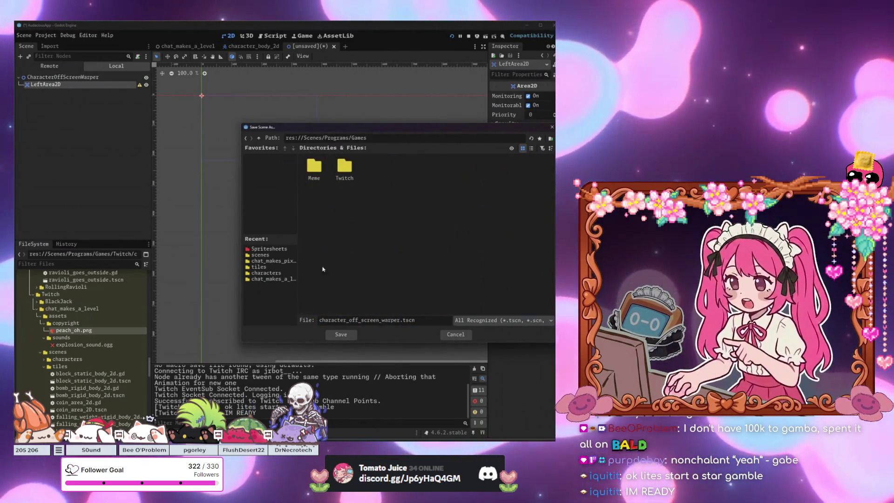
double_click(343, 175)
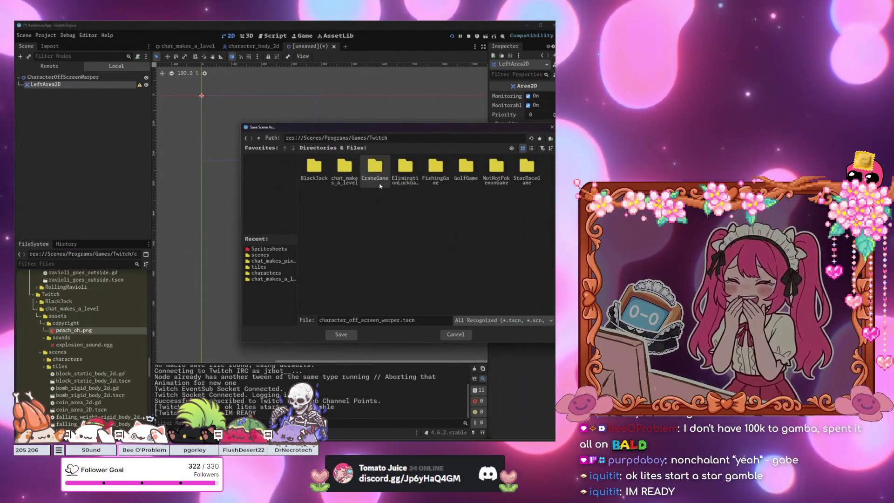
double_click(347, 170)
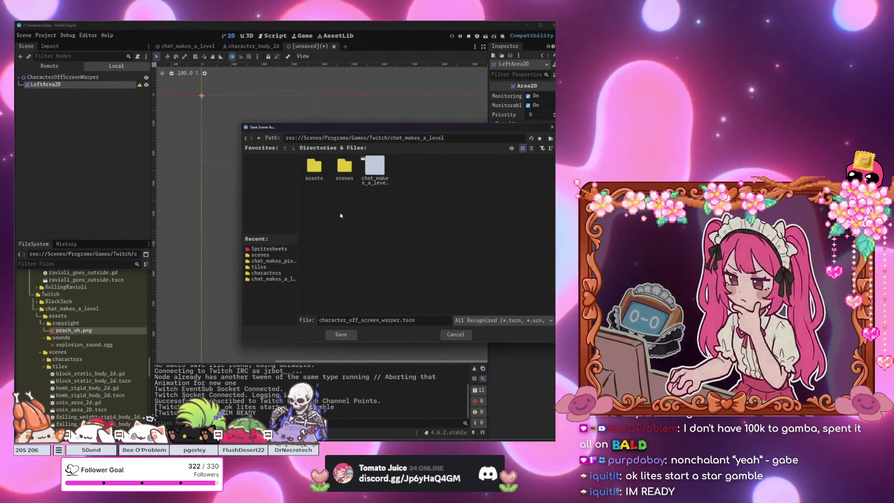
double_click(349, 185)
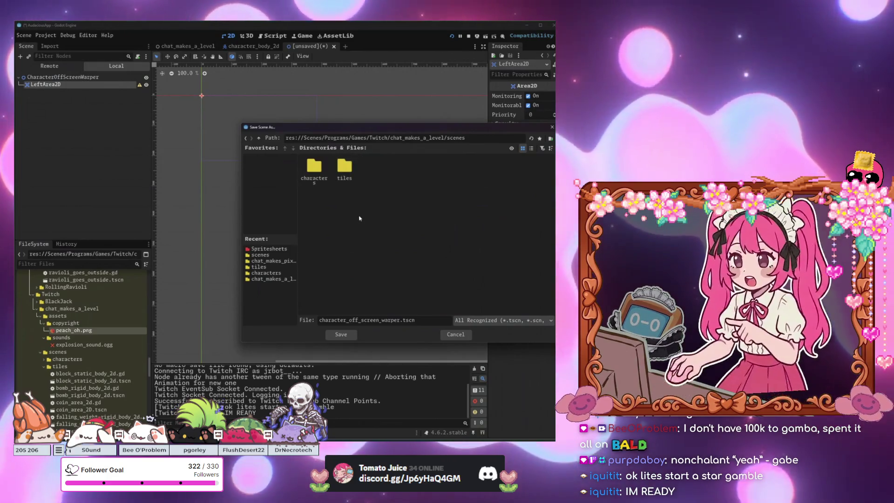
right_click(363, 229)
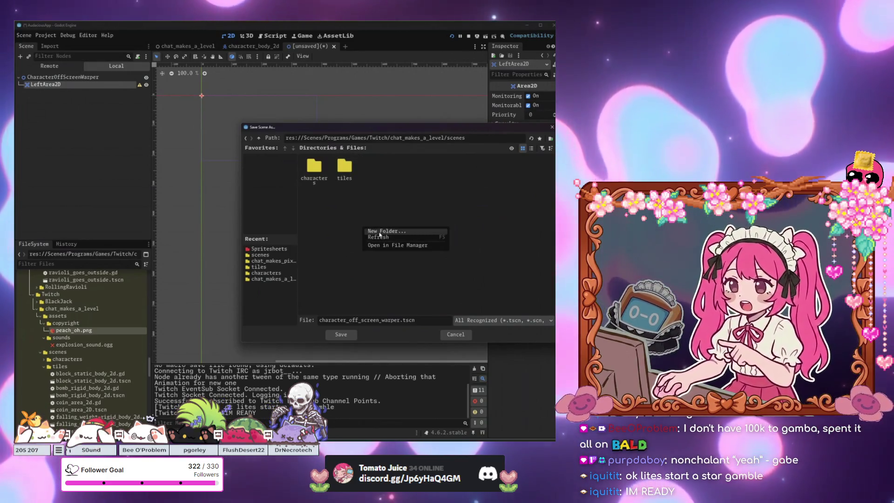
click(379, 232)
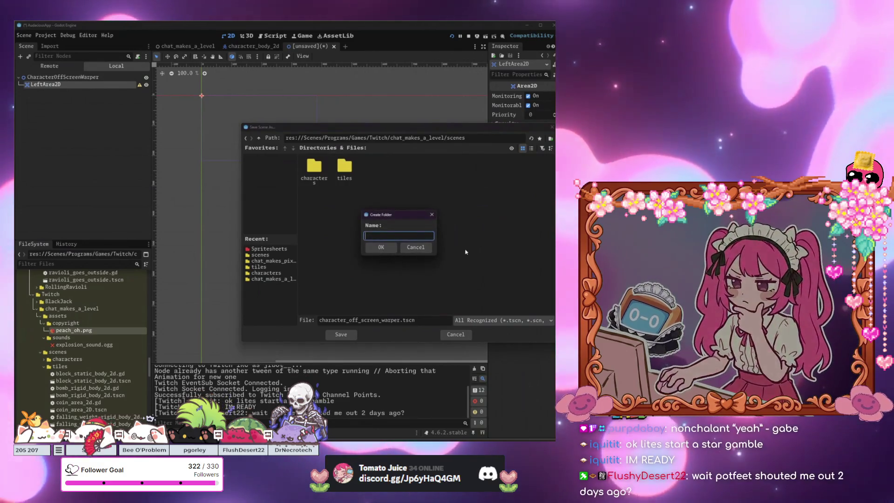
text(boun)
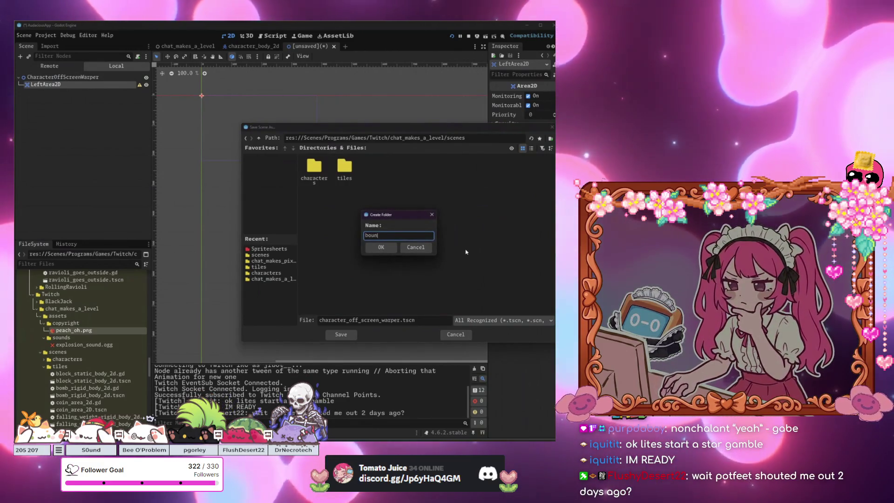
text(daries)
key(Return)
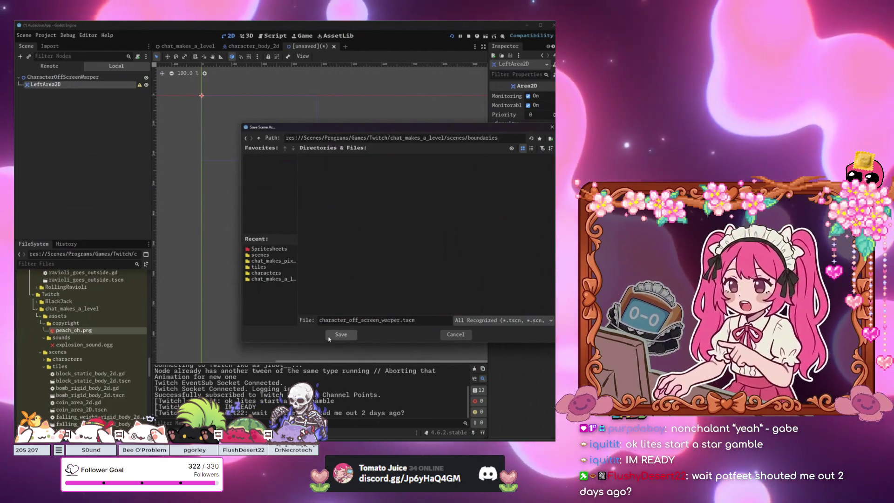
Save the scene as character_off_screen_warper.tscn in boundaries, then switch to Aseprite.
click(345, 336)
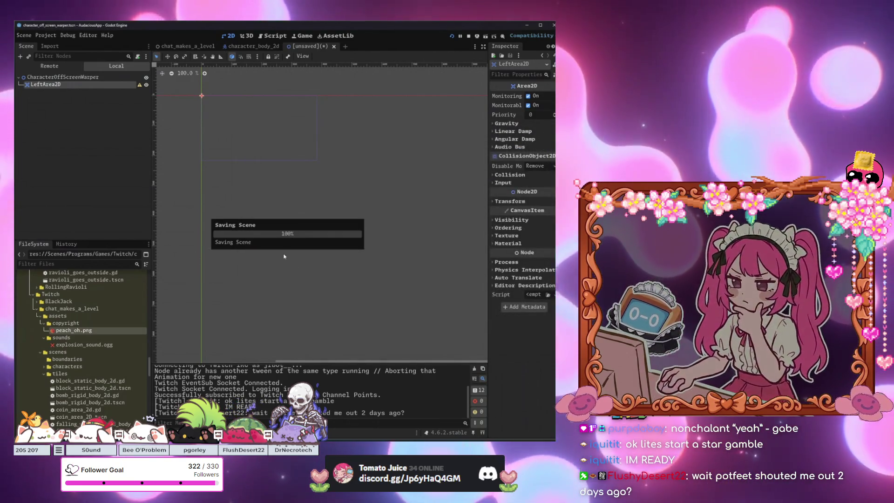
click(285, 249)
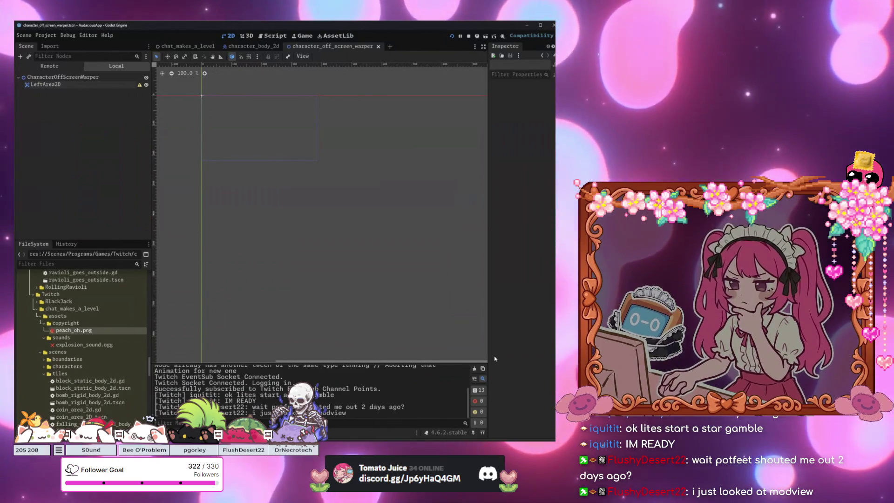
key(alt+Tab)
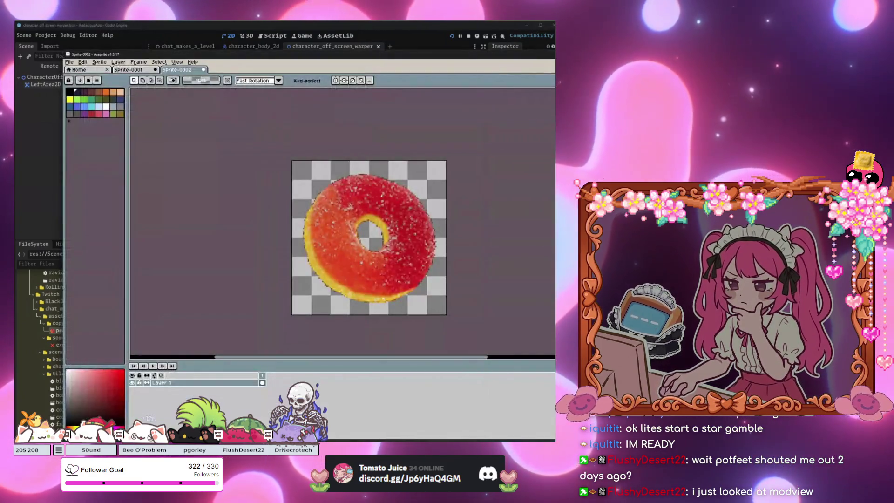
Return from Aseprite, end the test run, and bring up the character_body_2d scene.
key(alt+Tab)
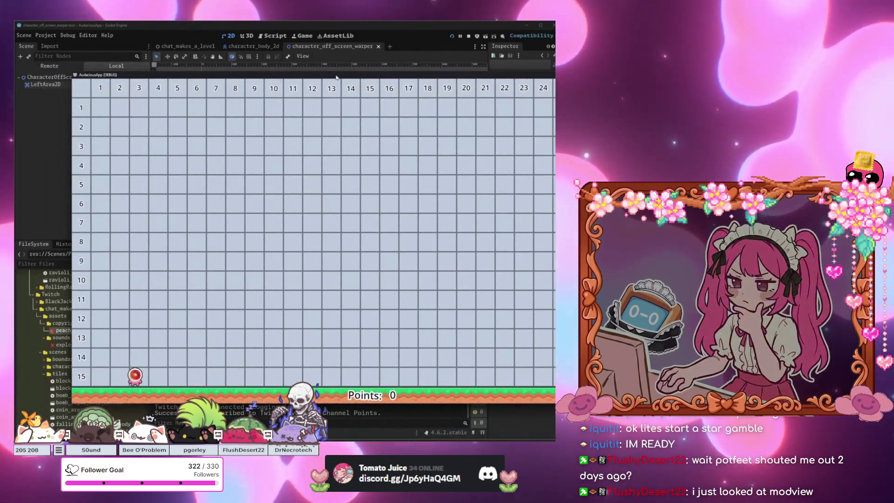
click(264, 47)
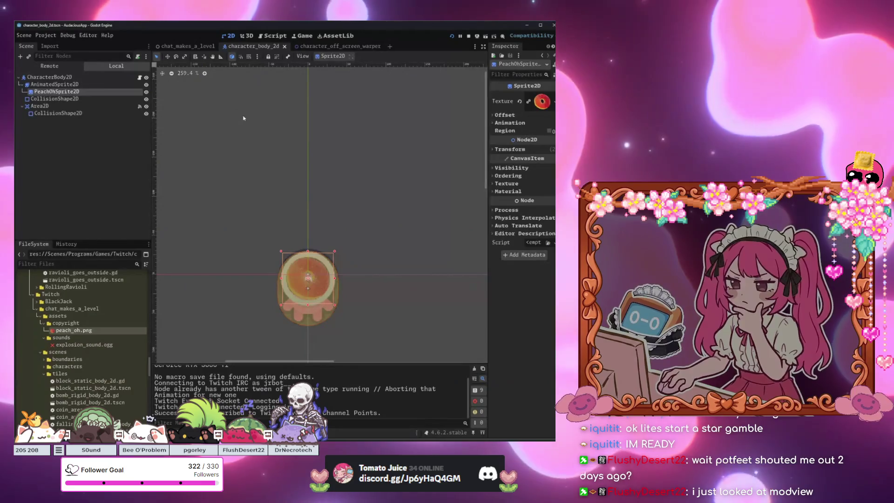
click(238, 120)
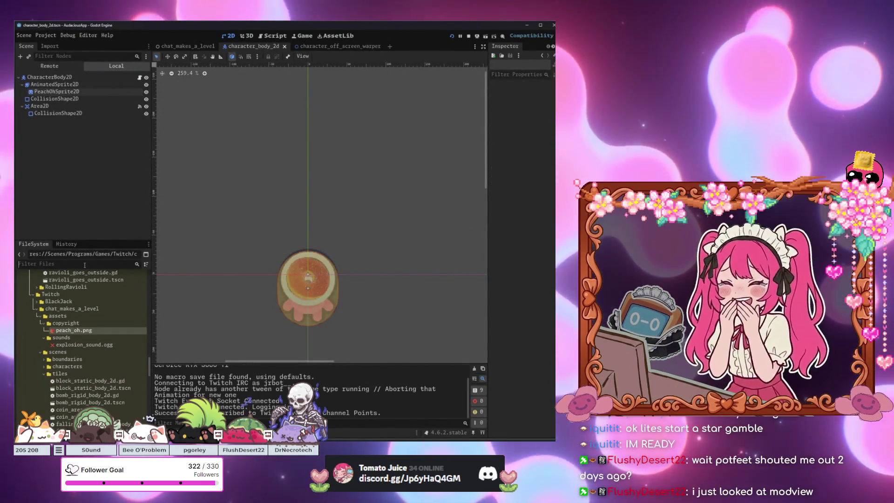
Filter the FileSystem by 'star' and open star_race_game.tscn.
click(84, 264)
text(star)
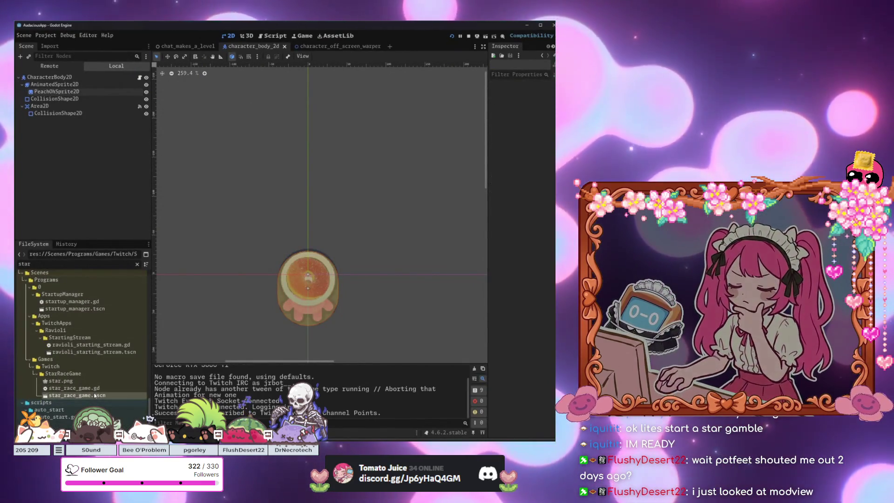
double_click(95, 395)
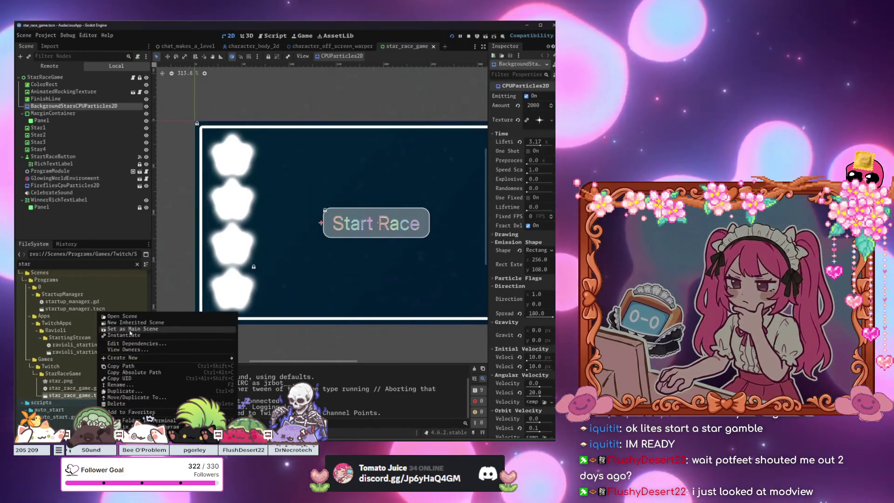
Test-run star_race_game with F5, reposition its window, then return to character_body_2d.
key(F5)
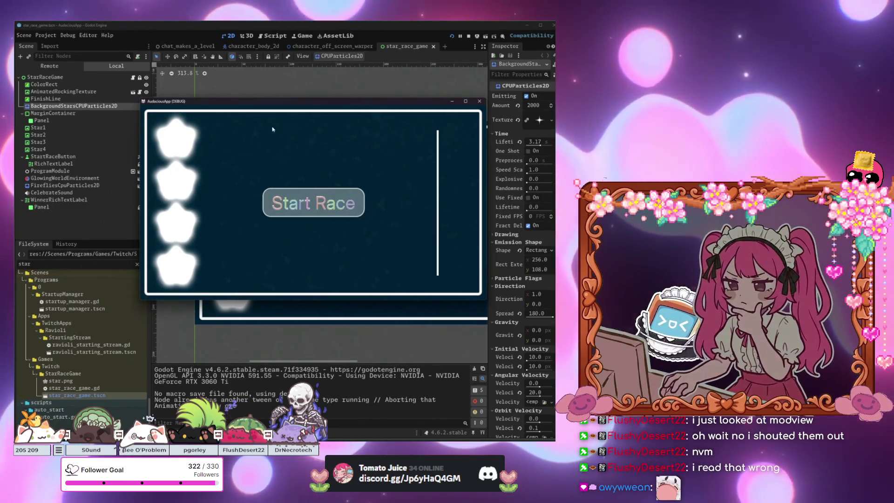
drag(286, 101, 308, 187)
click(240, 46)
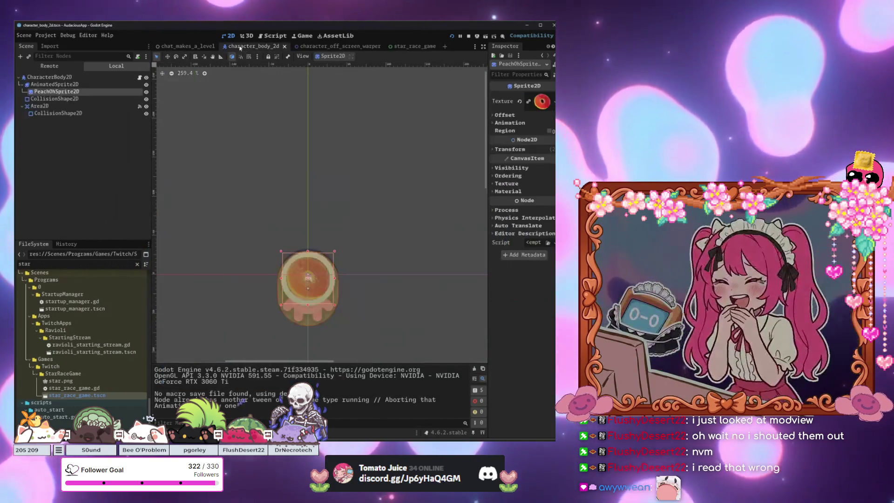
Hide the collision shape overlays of the character and its Area2D.
click(64, 99)
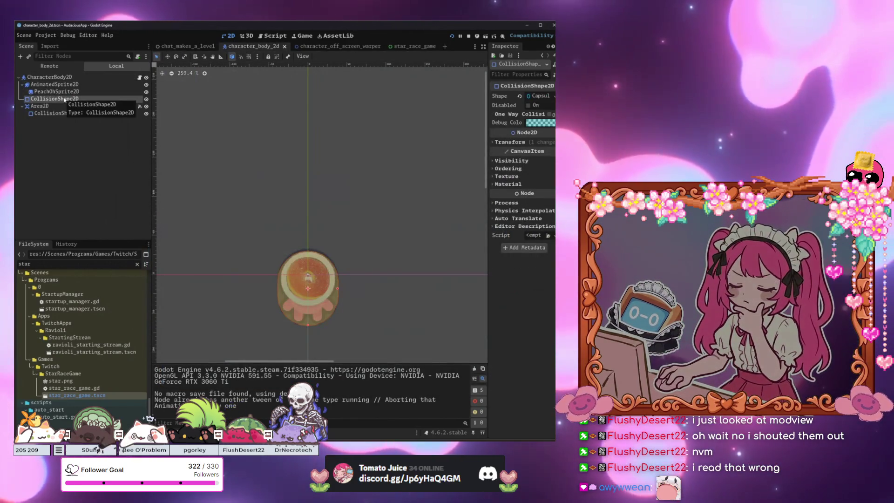
click(147, 99)
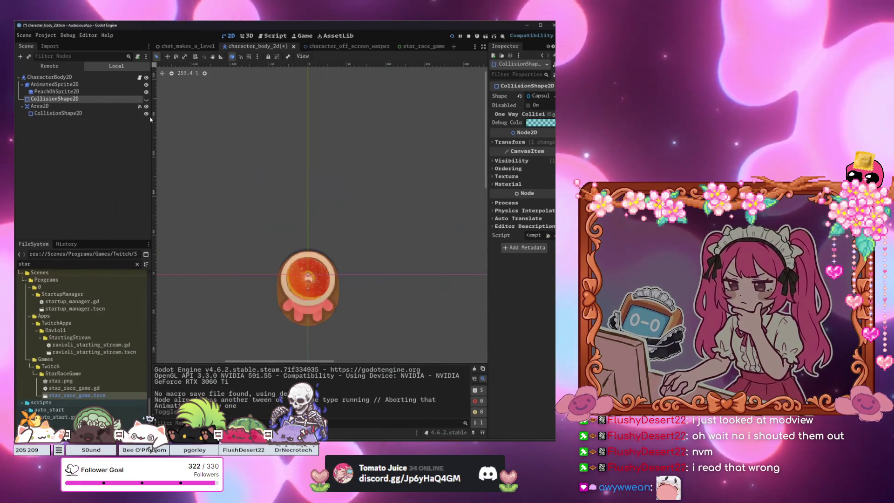
click(146, 114)
Give PeachOhSprite2D a fully opaque Self Modulate with boosted colour intensity.
click(56, 91)
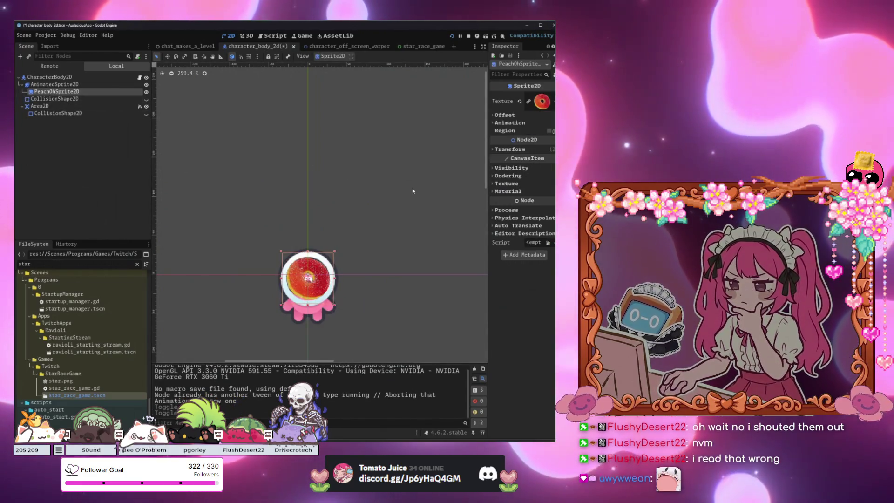
click(507, 168)
click(536, 186)
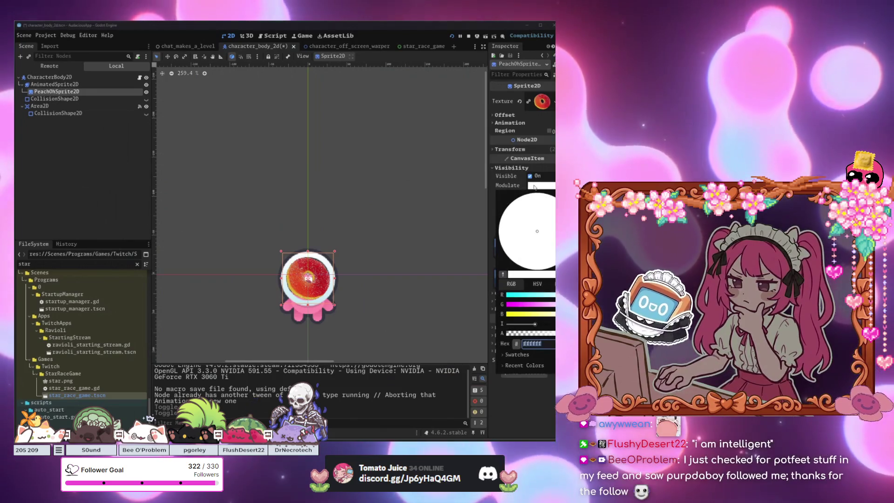
click(533, 186)
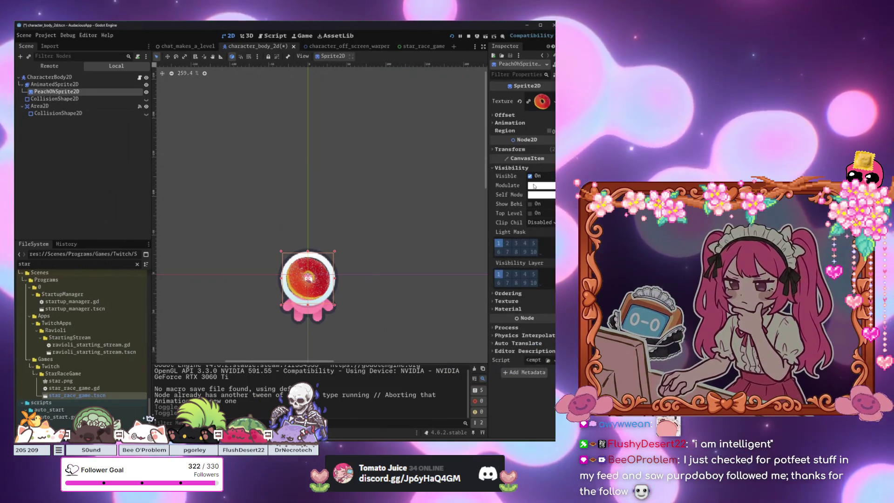
click(535, 185)
click(535, 186)
click(538, 195)
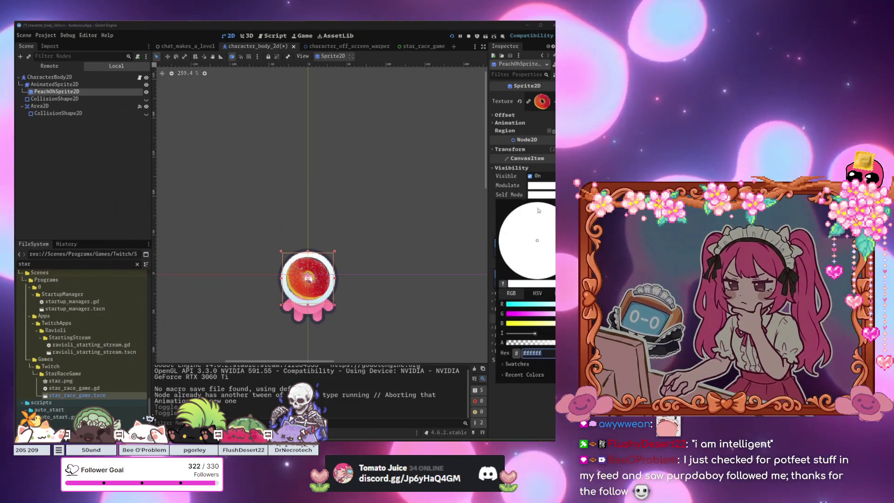
drag(552, 343, 559, 343)
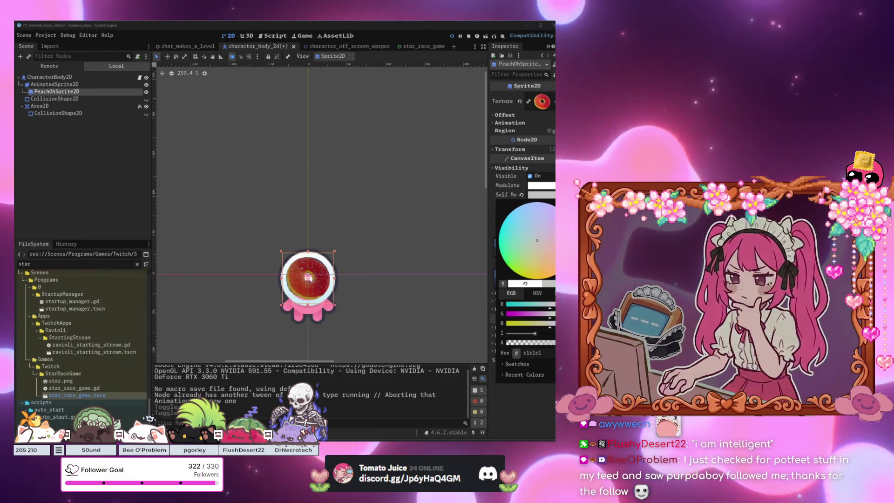
click(537, 292)
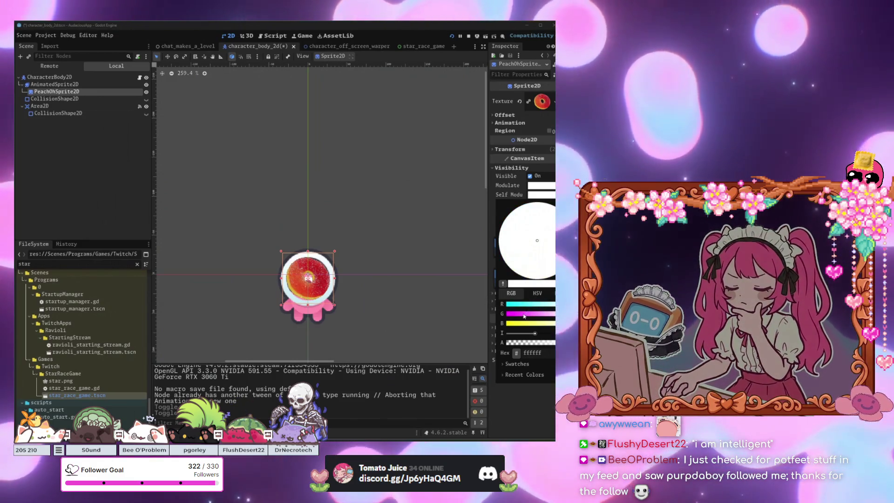
mouse_move(525, 314)
mouse_down()
mouse_move(566, 315)
mouse_move(516, 323)
mouse_move(555, 327)
mouse_up()
key(ctrl+z)
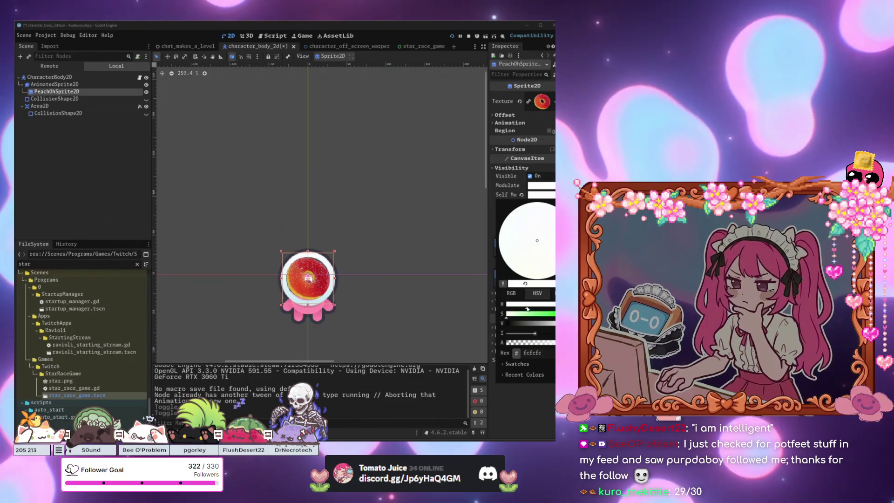
mouse_move(535, 333)
mouse_down()
mouse_move(518, 334)
mouse_move(545, 336)
mouse_up()
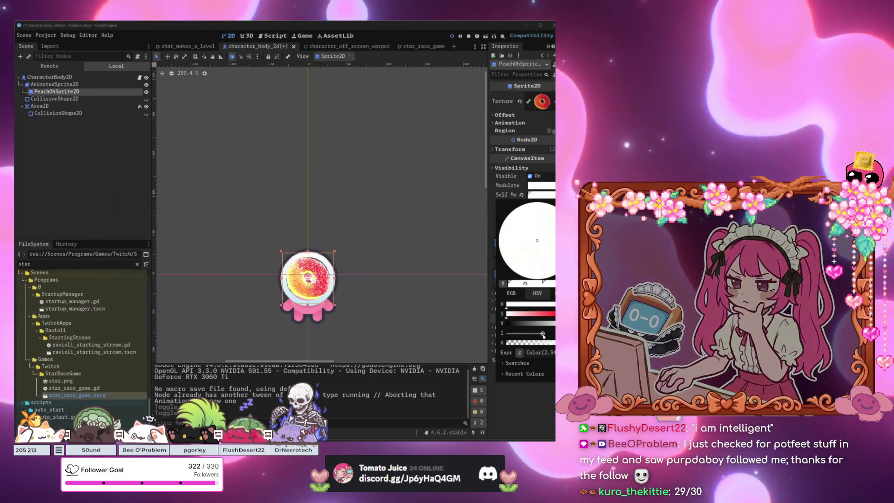
click(453, 335)
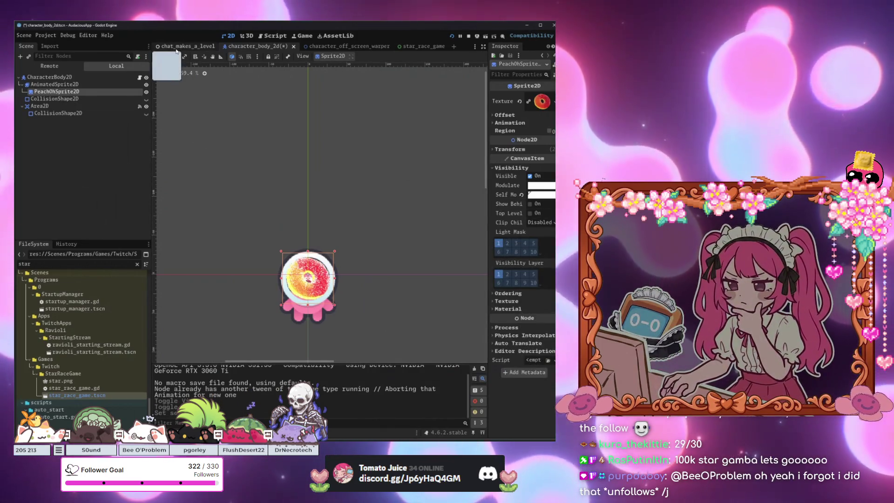
Switch to chat_makes_a_level, stop the game with F8, and open Create New Node for 'sprite'.
click(191, 46)
right_click(198, 50)
click(227, 89)
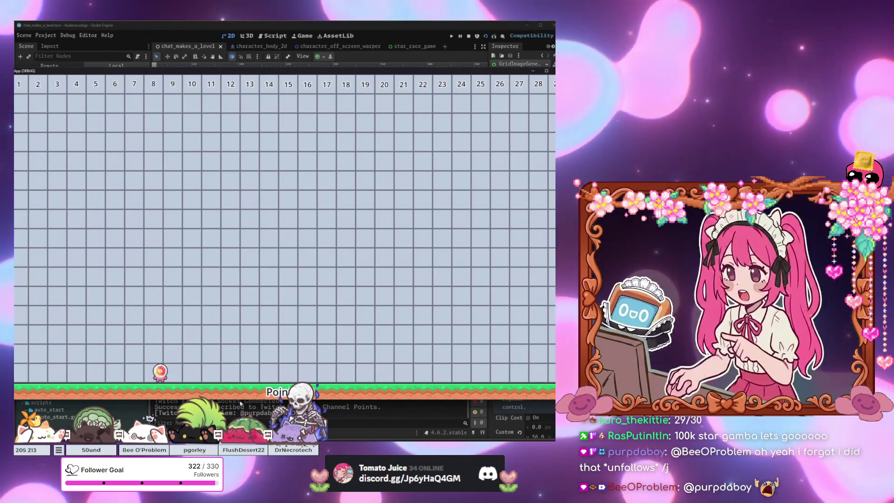
key(F8)
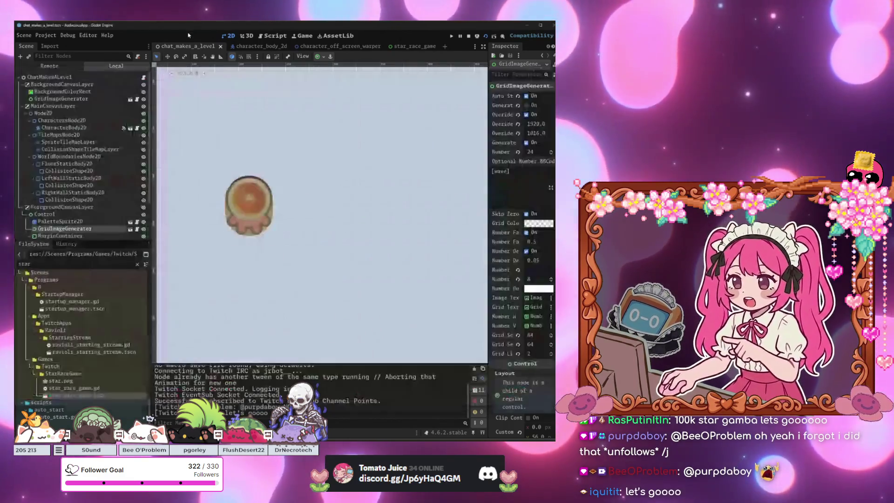
key(ctrl+a)
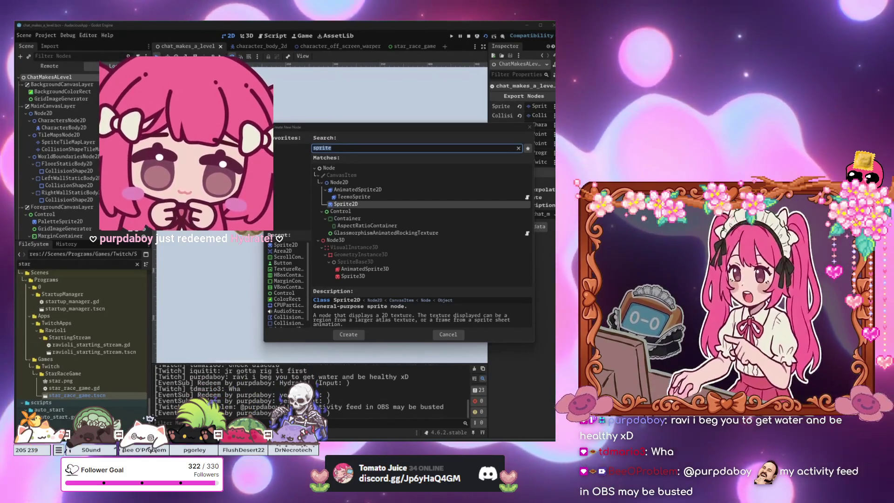
key(alt+Tab)
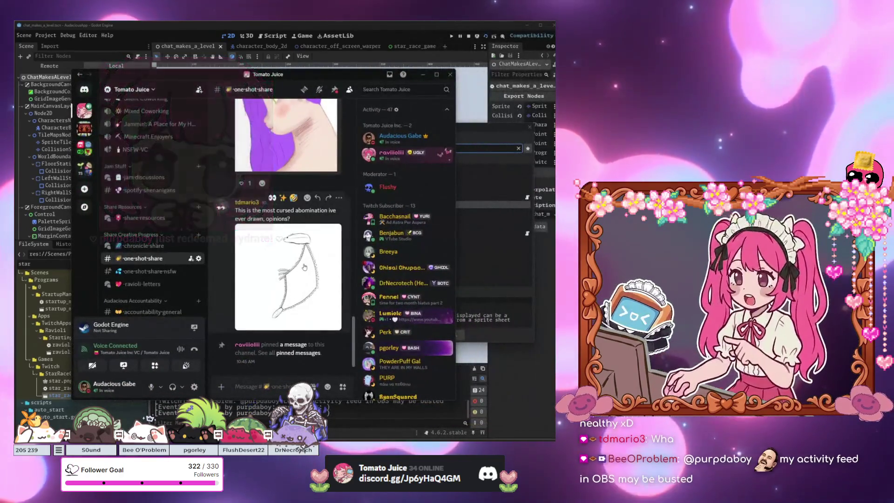
View the posted drawing full size, then react to it with a heart.
click(303, 264)
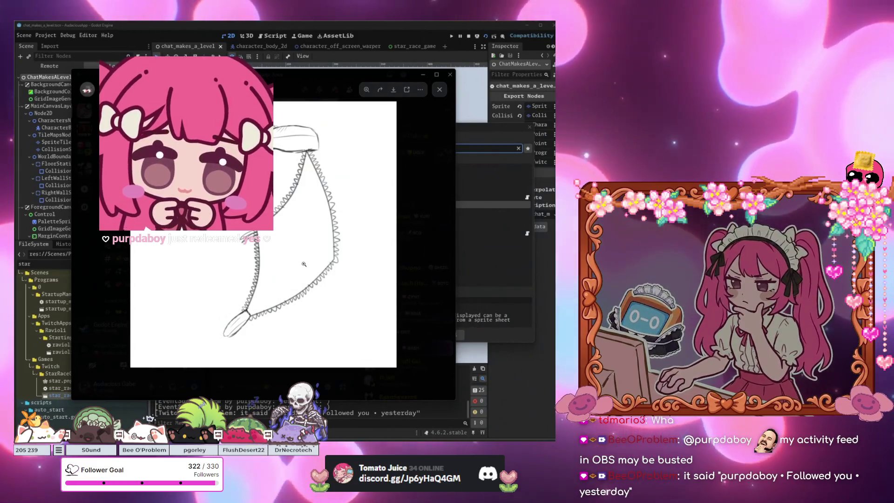
click(407, 222)
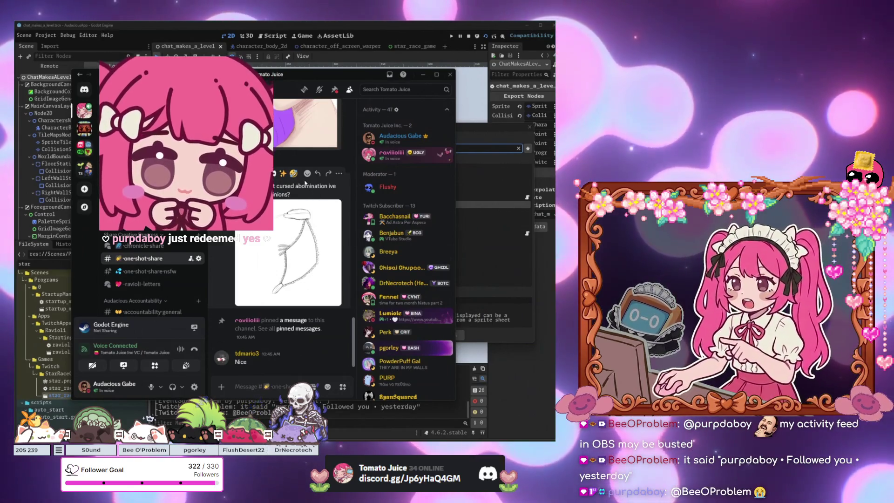
click(307, 174)
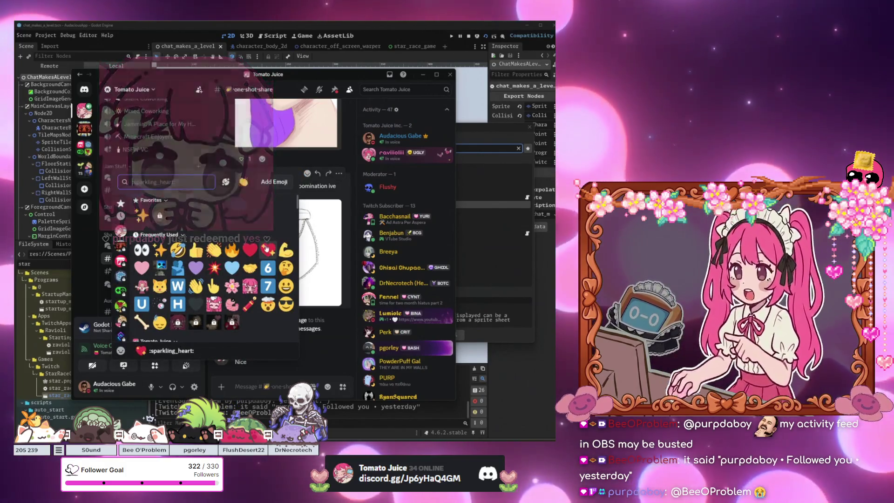
click(250, 251)
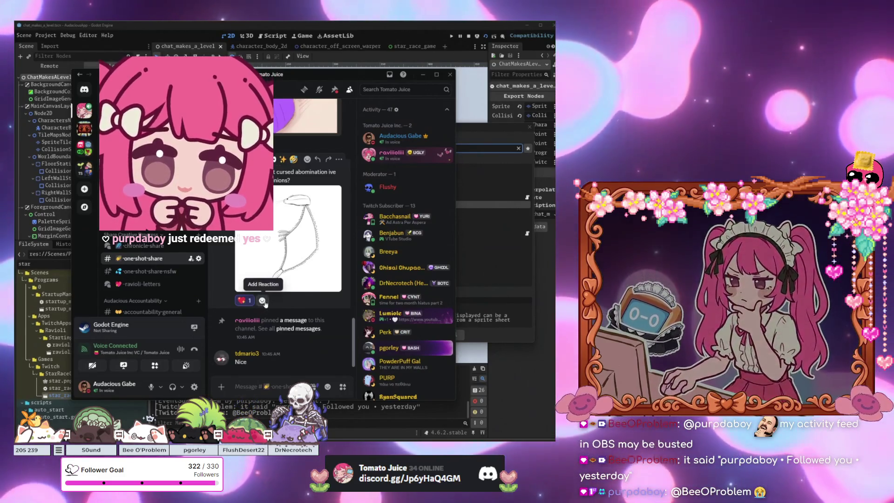
Add a pinched-fingers 🤌 reaction via the 'pinch' emoji search, then bring up the browser.
click(263, 301)
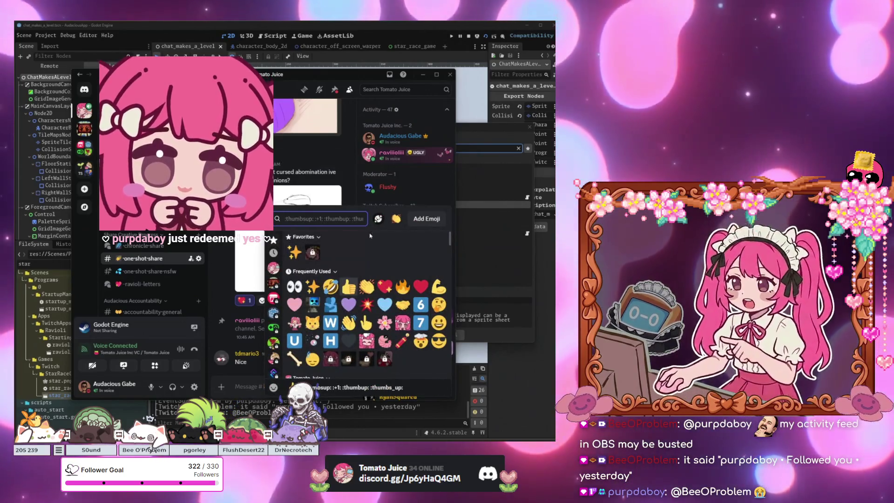
text(pinch)
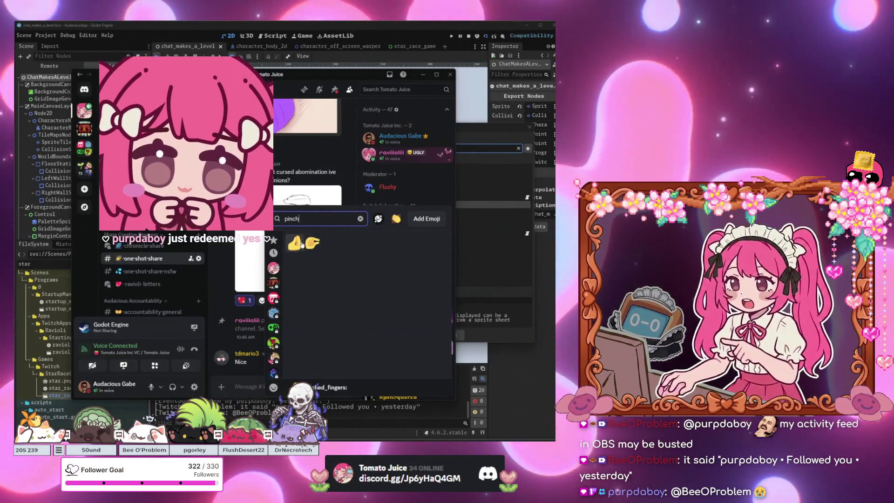
click(302, 245)
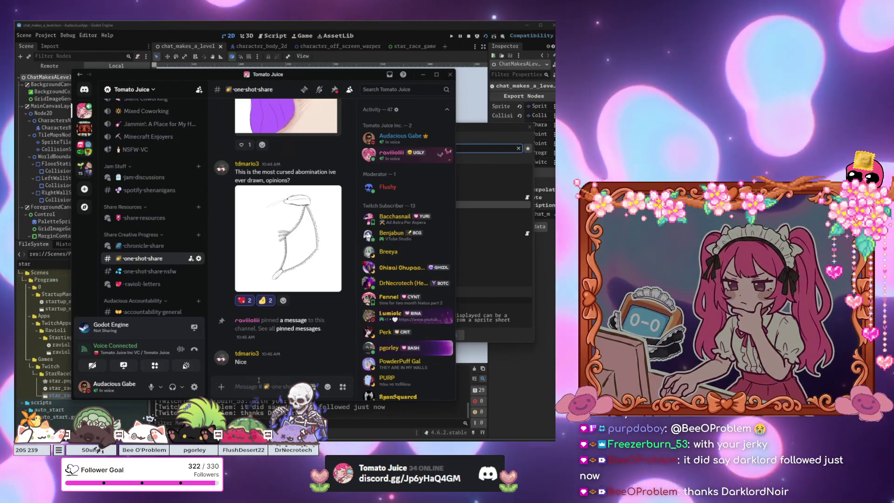
click(151, 409)
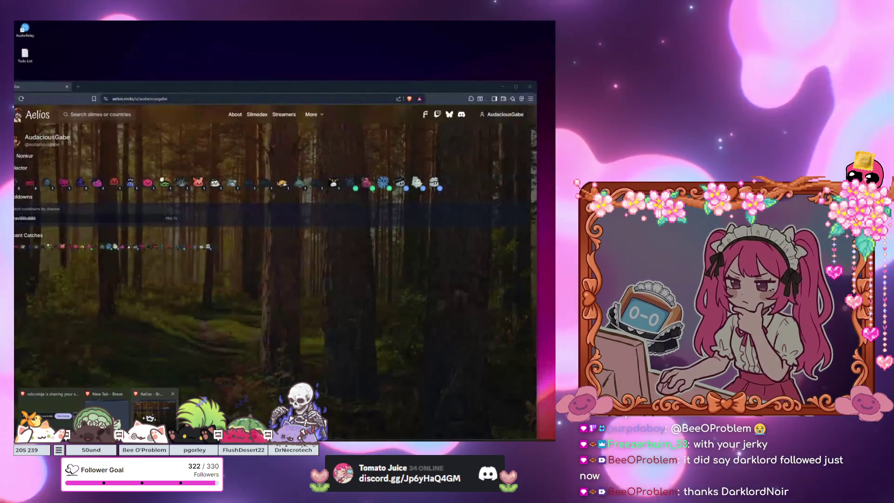
Search 'pausechamp 7tv', open the 7TV PauseChamp emote page, then close the browser tab.
click(132, 99)
text(p)
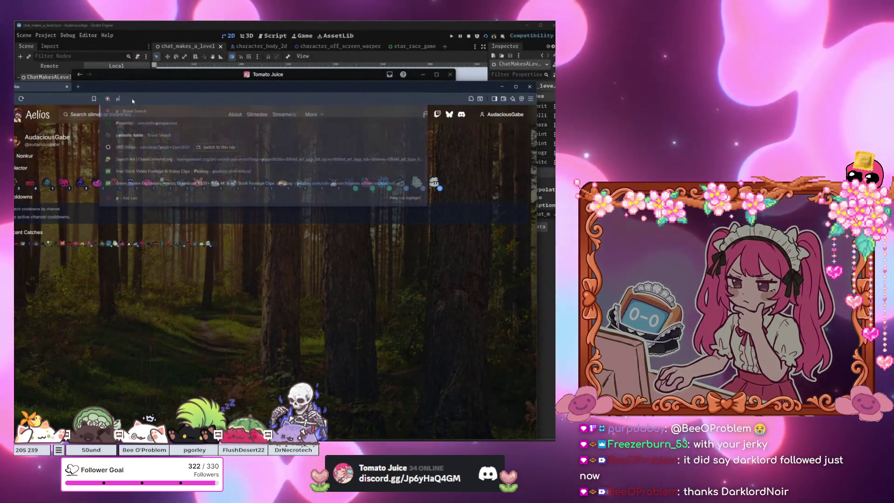
text(ausechamp)
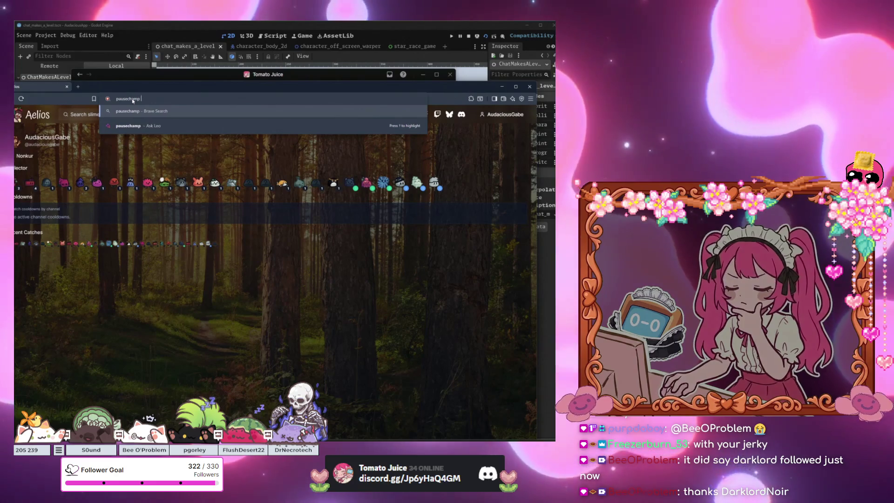
text(+7tv)
key(Return)
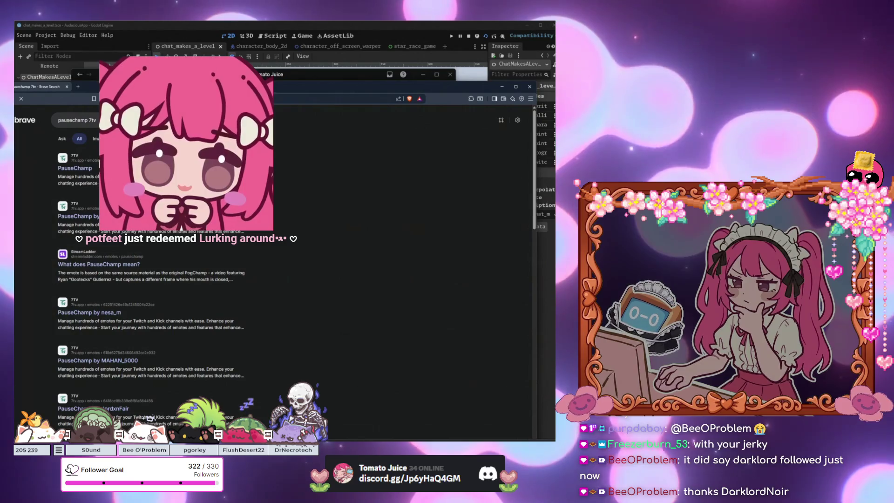
click(87, 171)
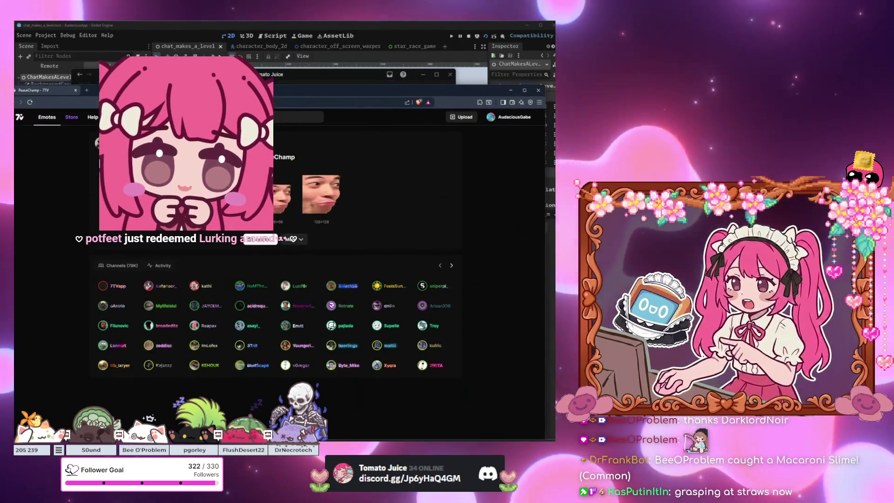
key(ctrl+w)
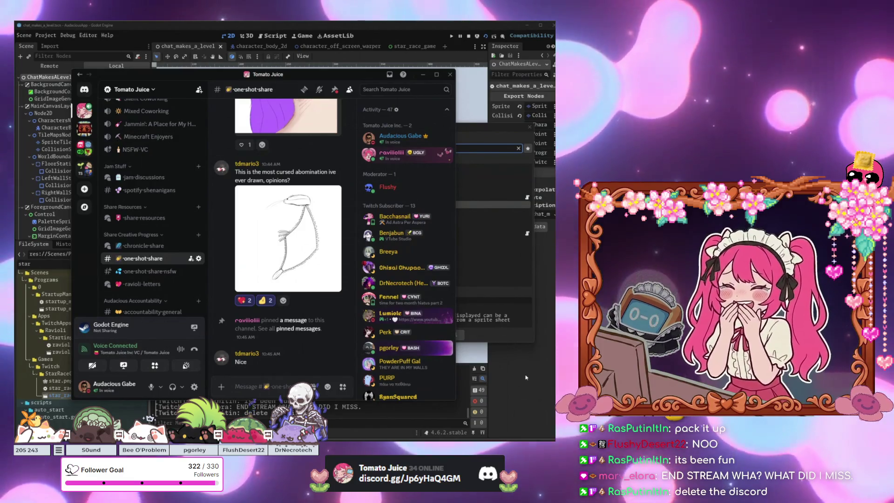
Instance glowing_world_environment.tscn as a child of the level's Node2D.
click(526, 377)
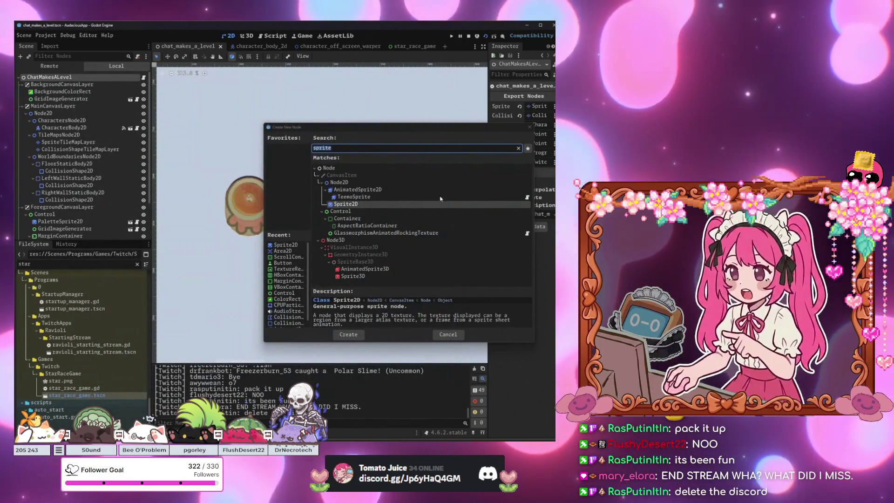
key(Escape)
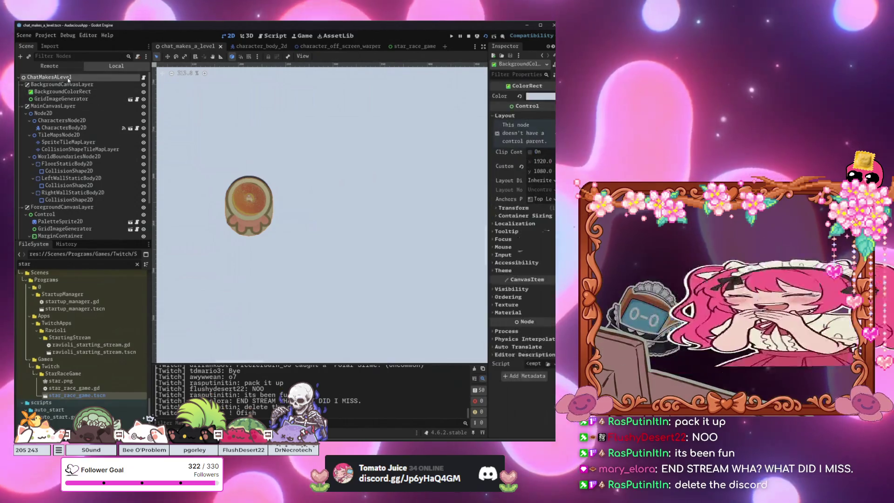
click(68, 77)
click(29, 56)
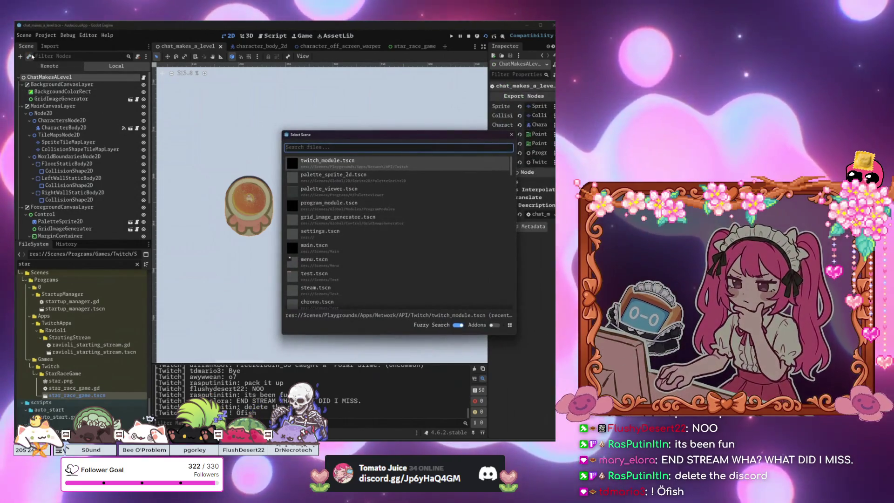
key(Escape)
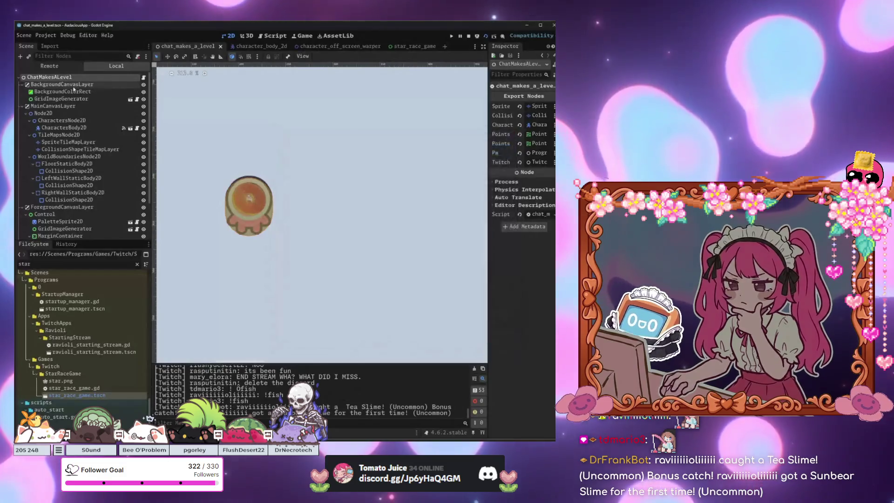
click(43, 113)
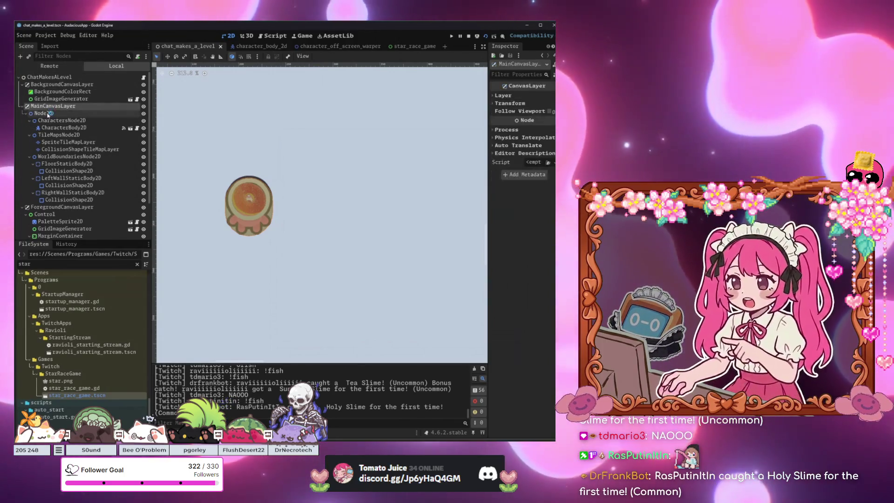
click(31, 57)
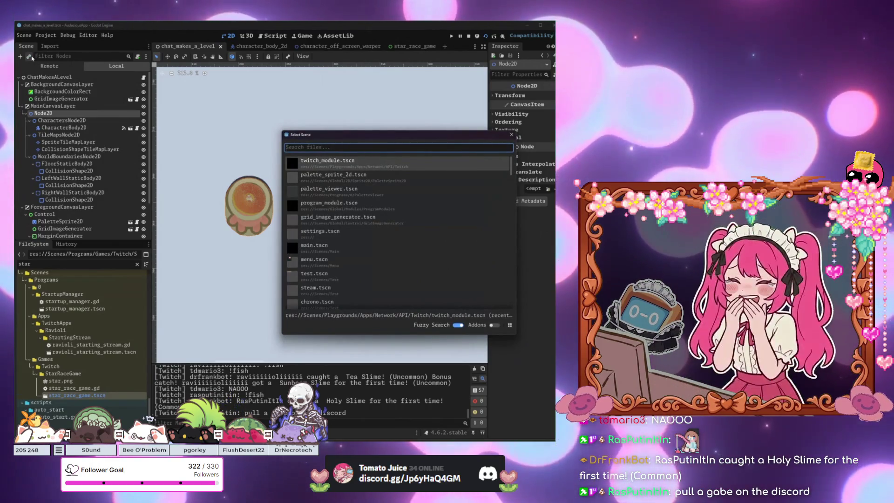
text(glow)
key(Return)
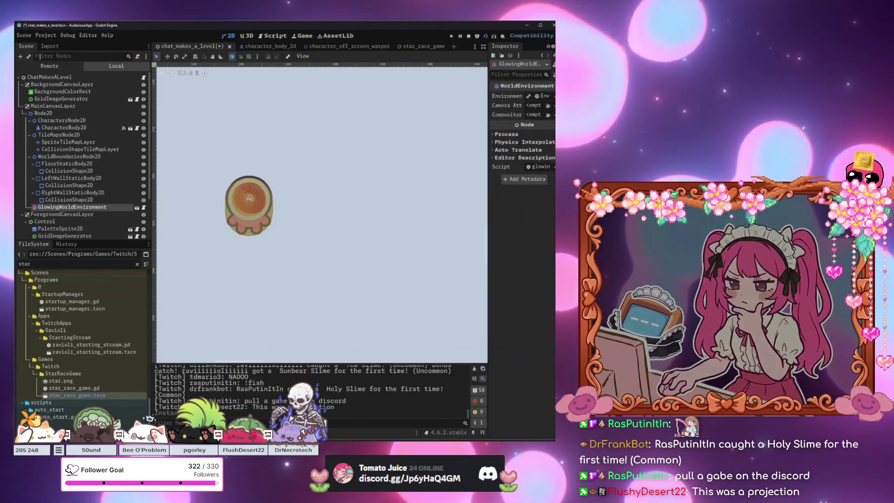
Save and run the level, close the game window, and run it again.
key(F5)
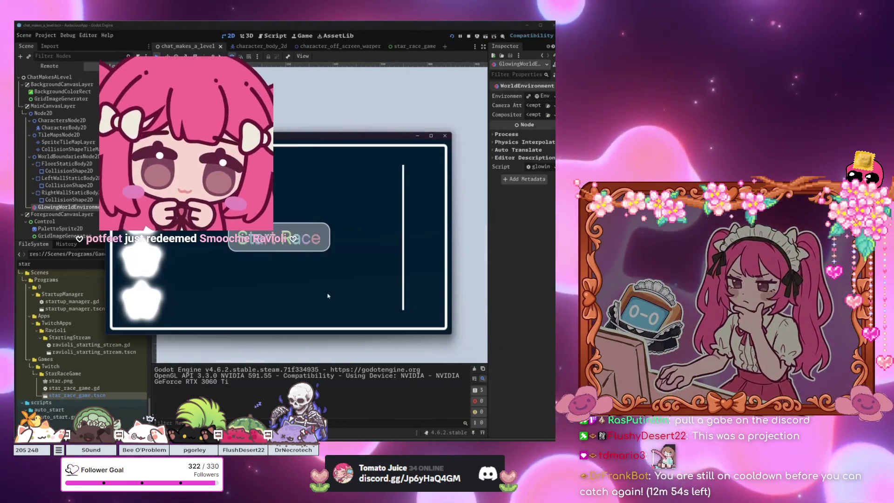
click(444, 135)
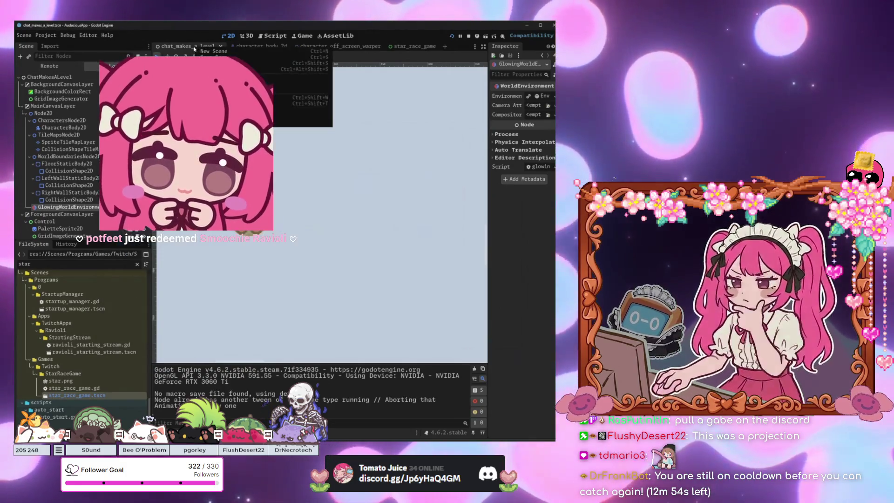
key(F5)
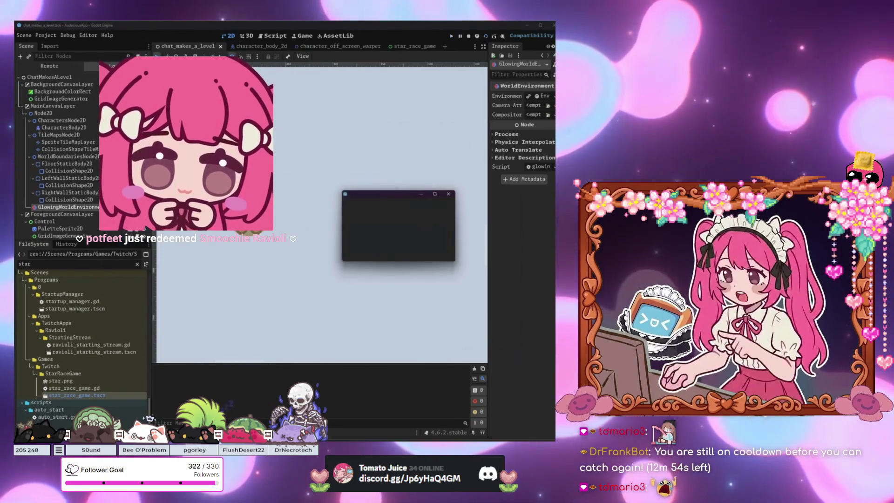